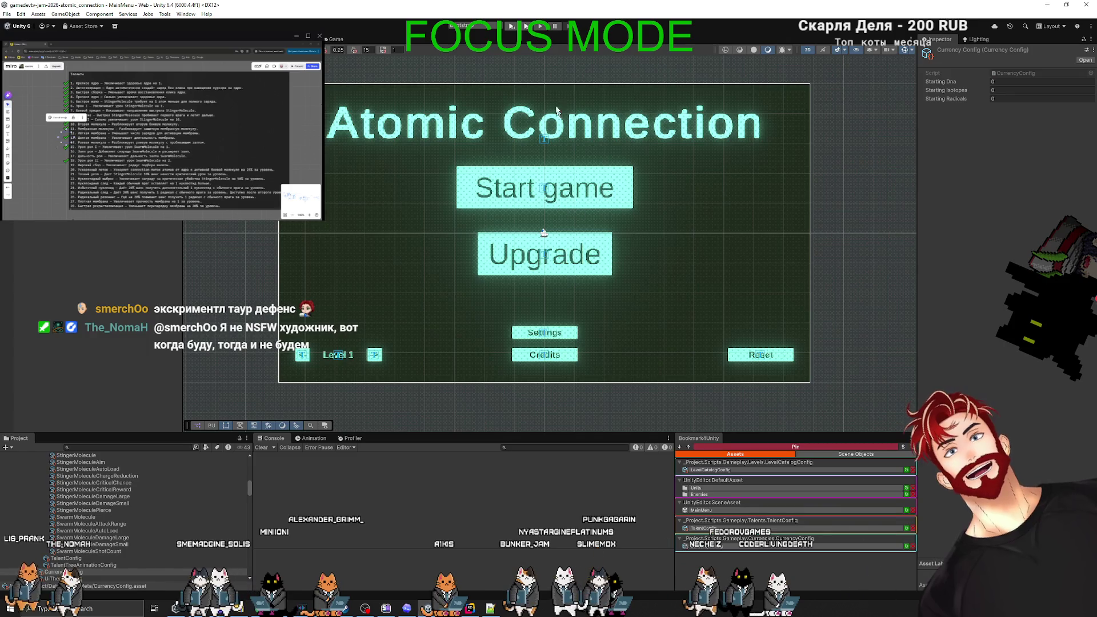
Run the game in the editor, restart Play mode, and open the upgrades talent tree.
{"action": "left_click", "coordinate": [511, 27]}
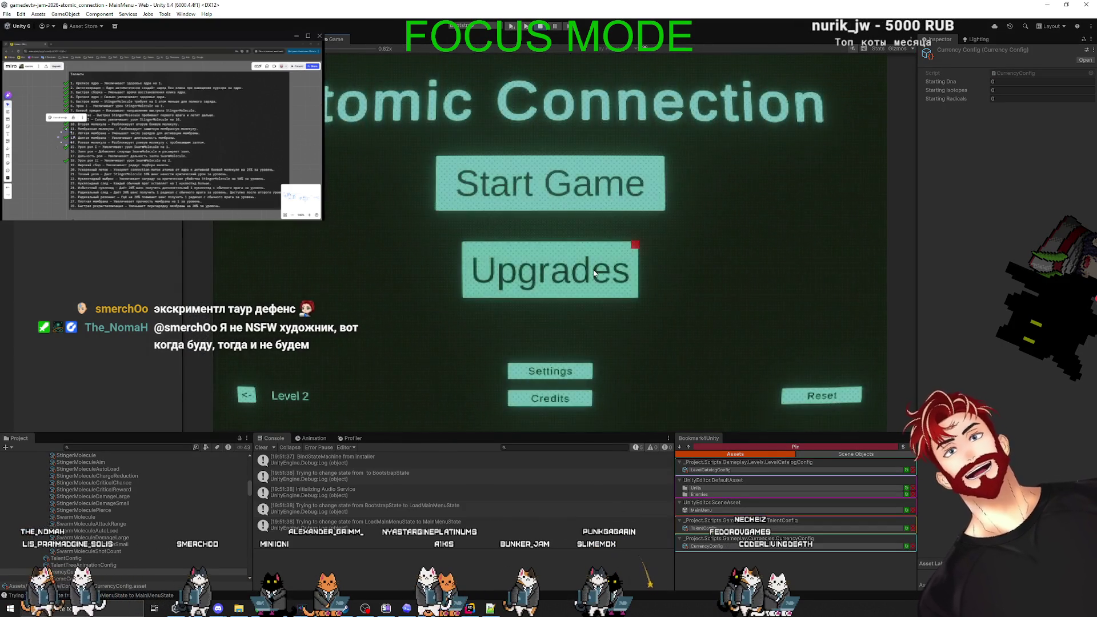
{"action": "left_click", "coordinate": [594, 272]}
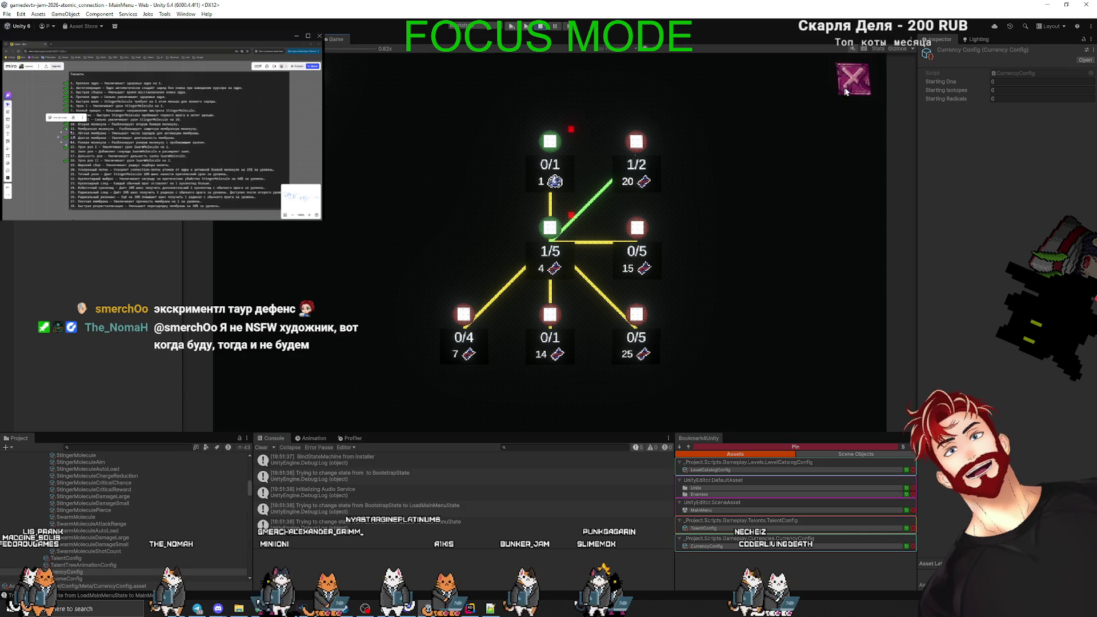
{"action": "left_click", "coordinate": [537, 26]}
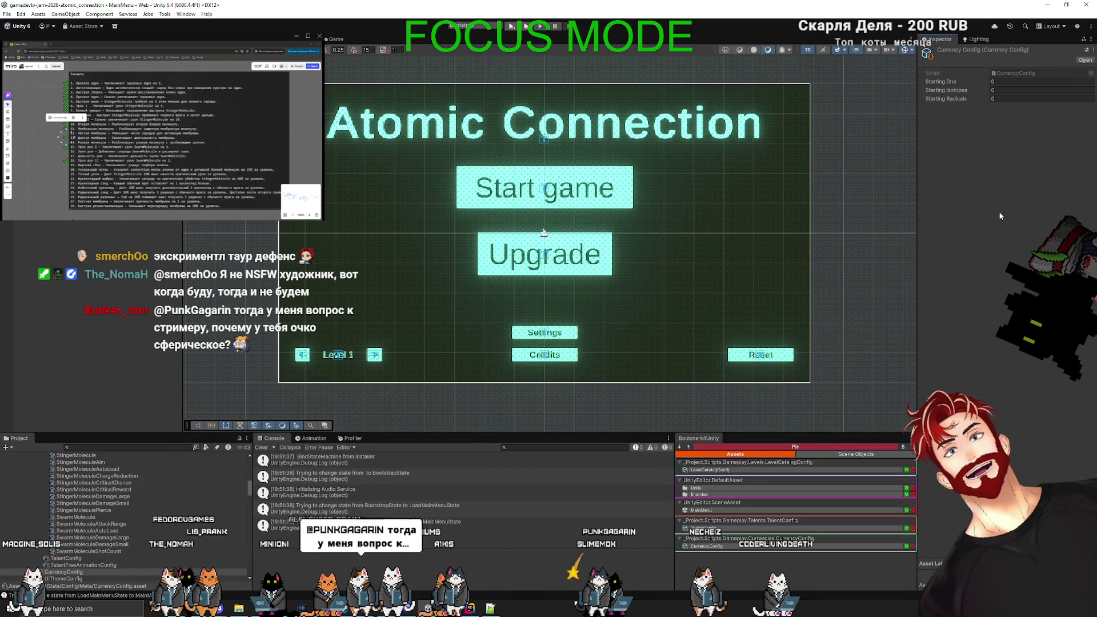
{"action": "left_click", "coordinate": [512, 26]}
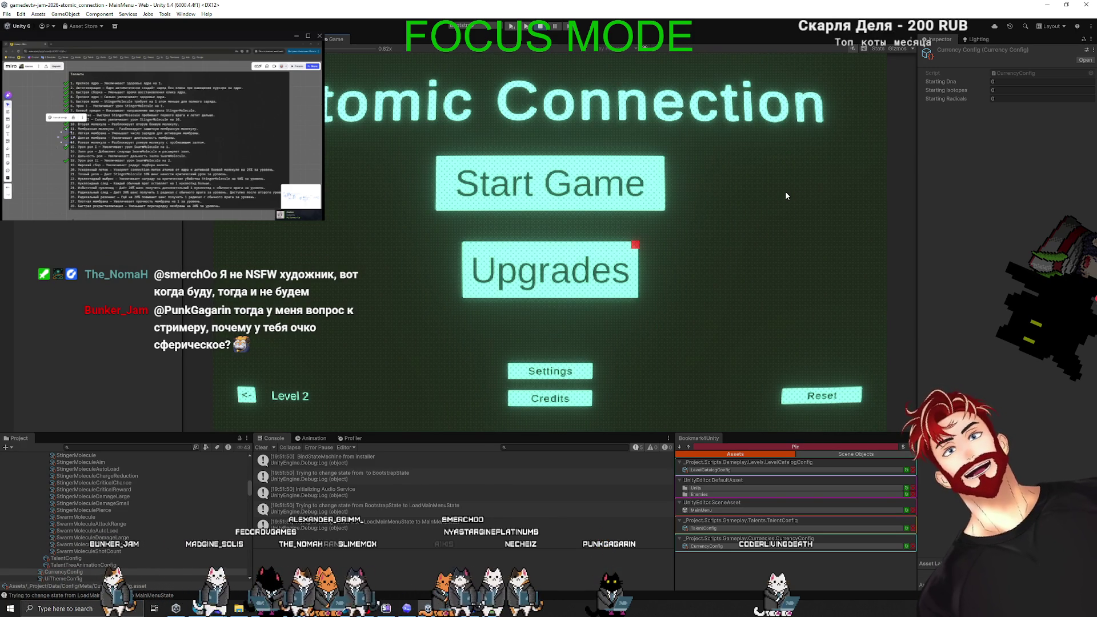
{"action": "left_click", "coordinate": [589, 288]}
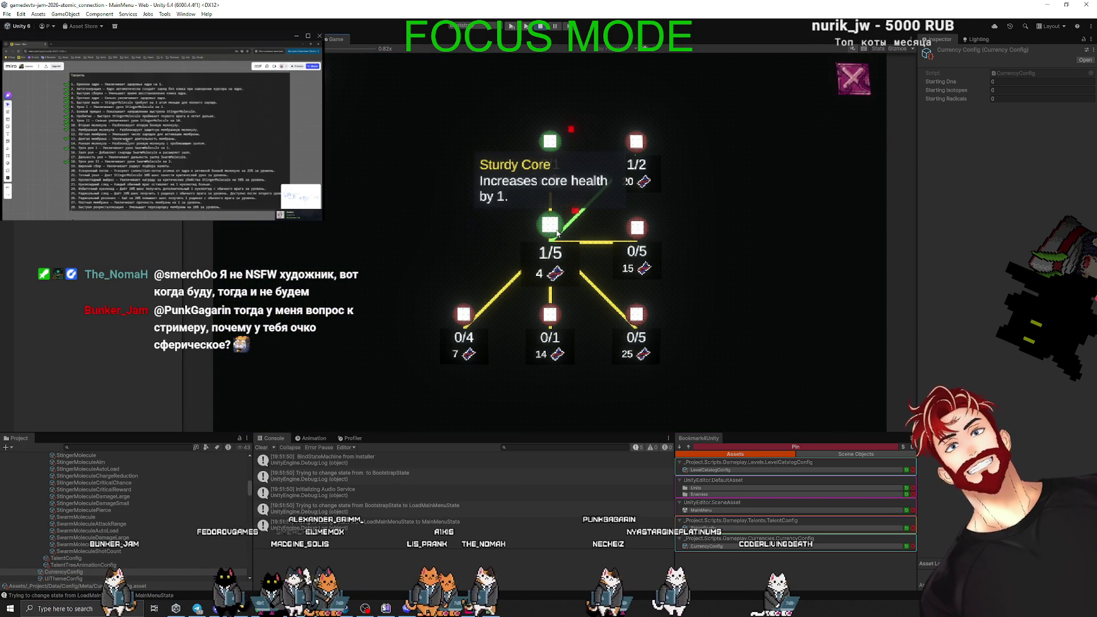
Raise Sturdy Core to 2/5 and max out Auto Click, then close the upgrade tree.
{"action": "left_click", "coordinate": [549, 228]}
{"action": "key", "text": "Escape"}
{"action": "left_click", "coordinate": [574, 267]}
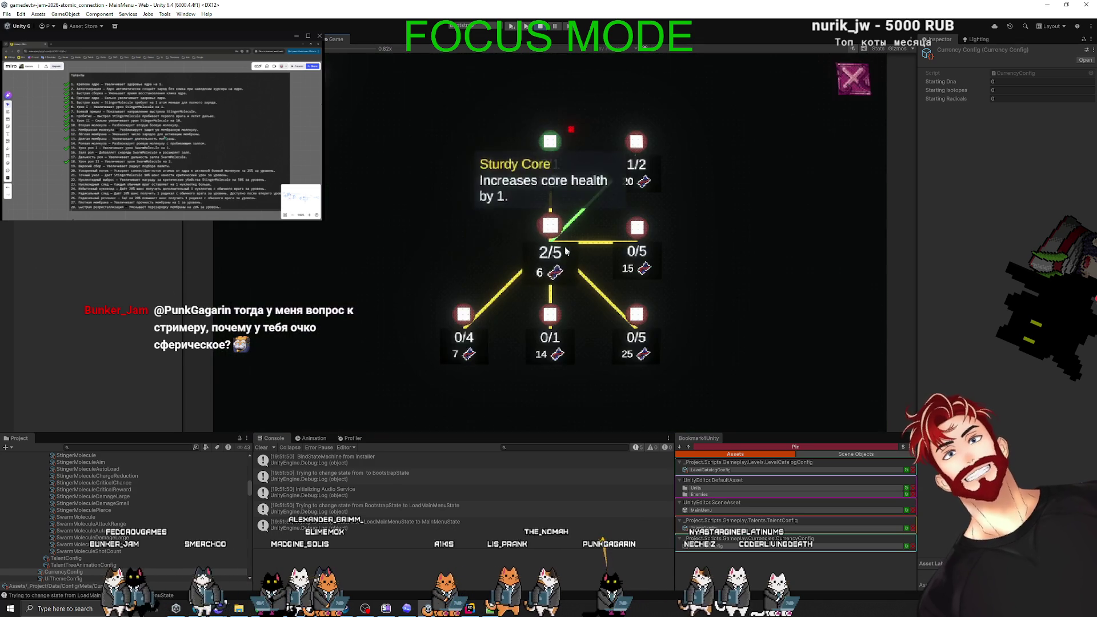
{"action": "left_click", "coordinate": [549, 140]}
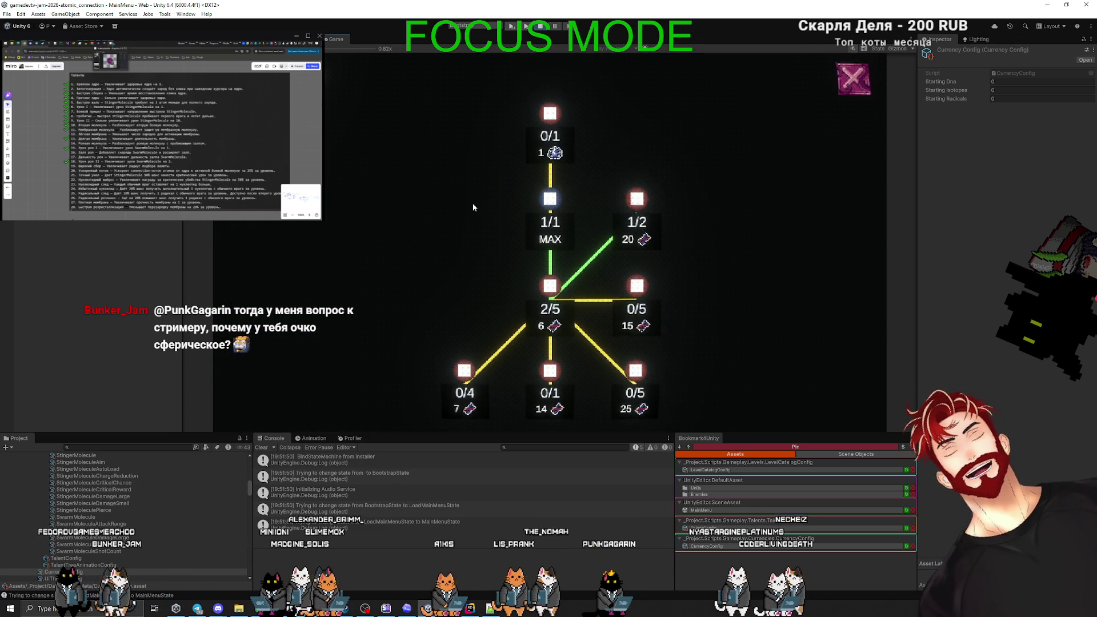
{"action": "left_click", "coordinate": [854, 79]}
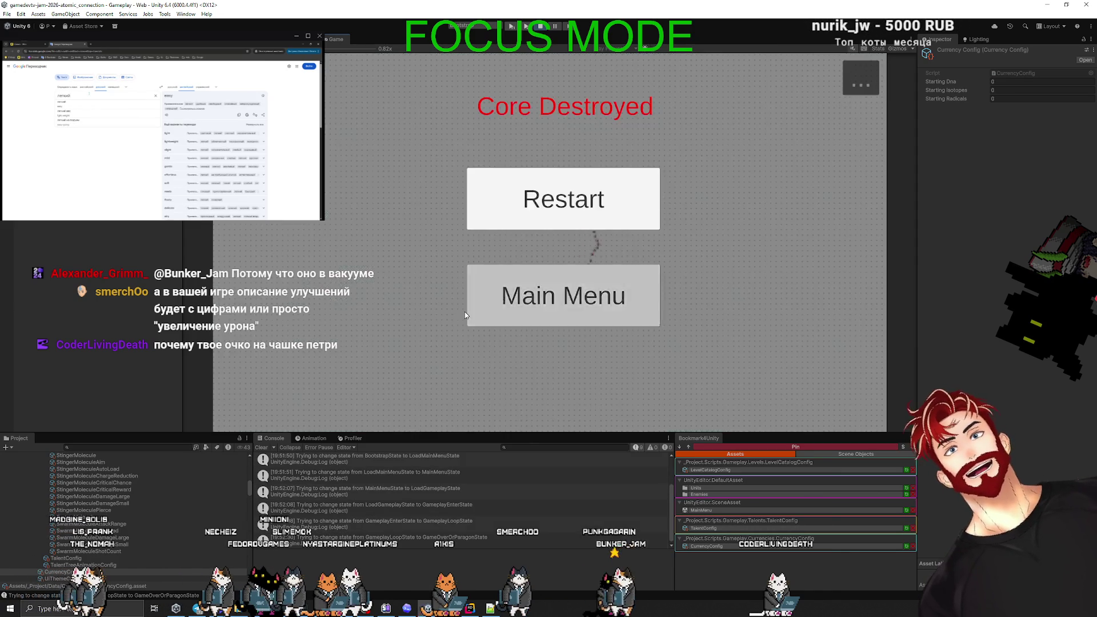
Play another round until the core is destroyed, returning to the main menu each time.
{"action": "left_click", "coordinate": [514, 306]}
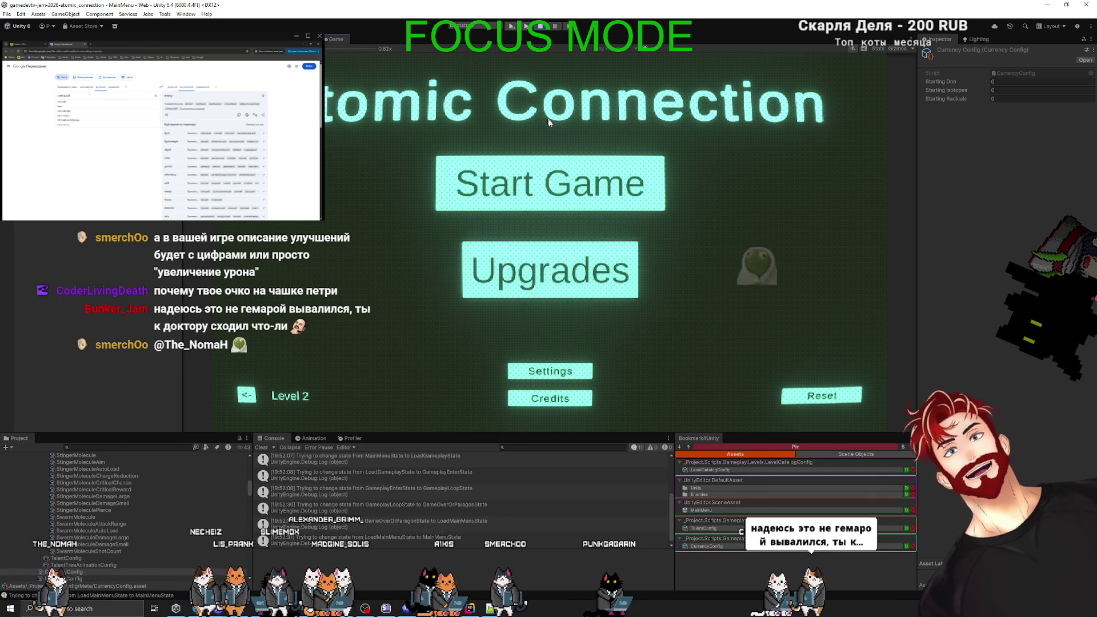
{"action": "left_click", "coordinate": [550, 199]}
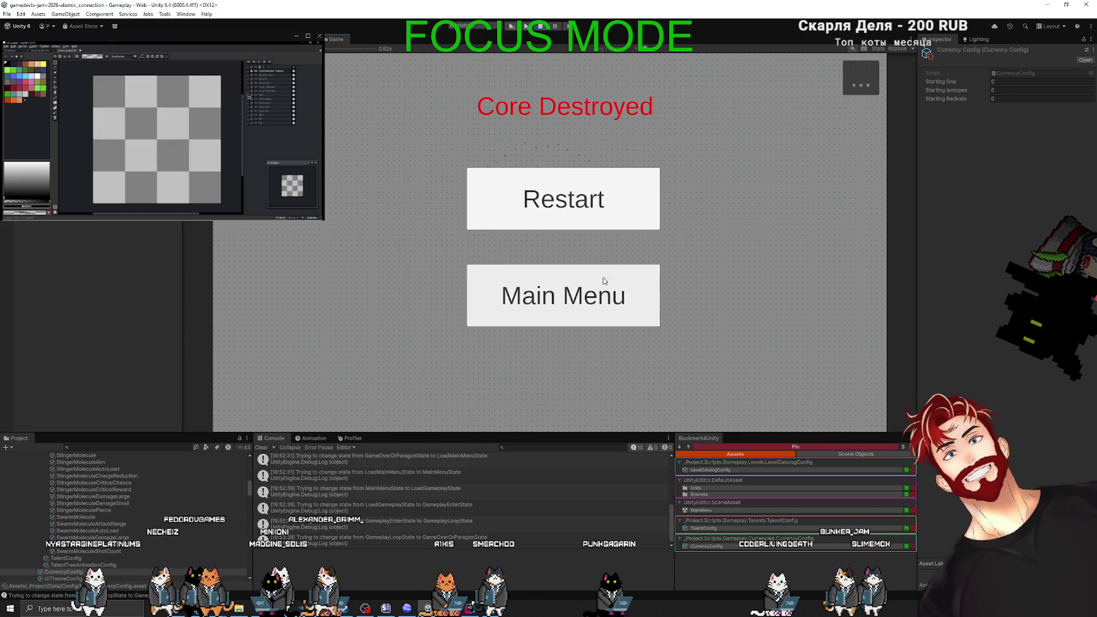
{"action": "left_click", "coordinate": [591, 290]}
Review the talents in the upgrade tree, then close it back to the main menu.
{"action": "left_click", "coordinate": [592, 291]}
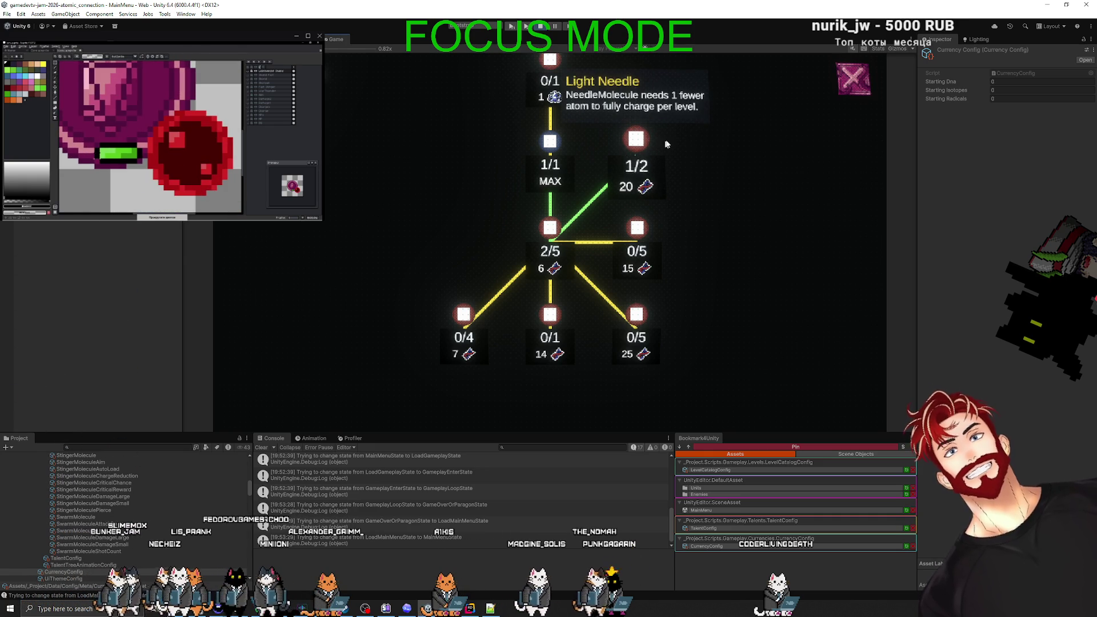
{"action": "mouse_move", "coordinate": [635, 161]}
{"action": "mouse_move", "coordinate": [630, 251]}
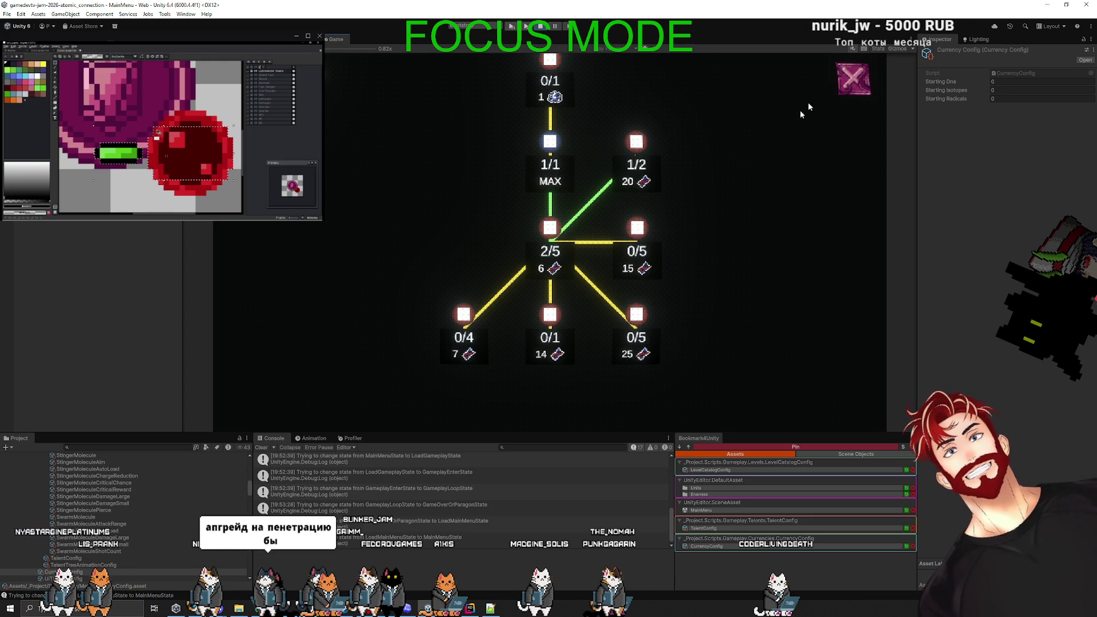
{"action": "left_click", "coordinate": [853, 79]}
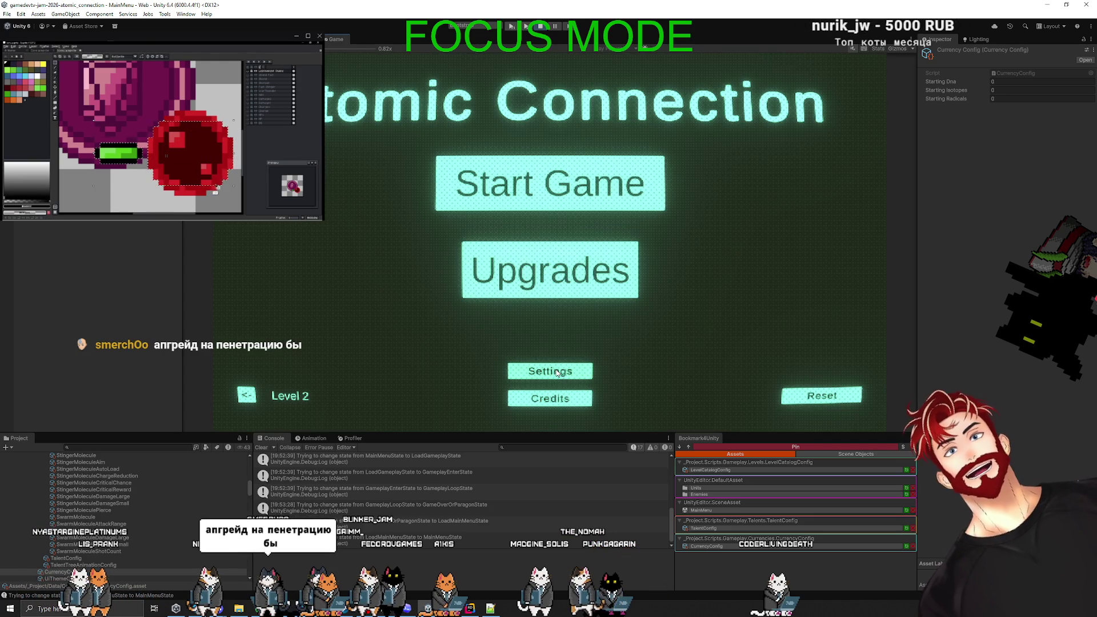
Open the Needle Molecule Damage node in the Talent Config asset's enlarged talent graph.
{"action": "left_click", "coordinate": [705, 528]}
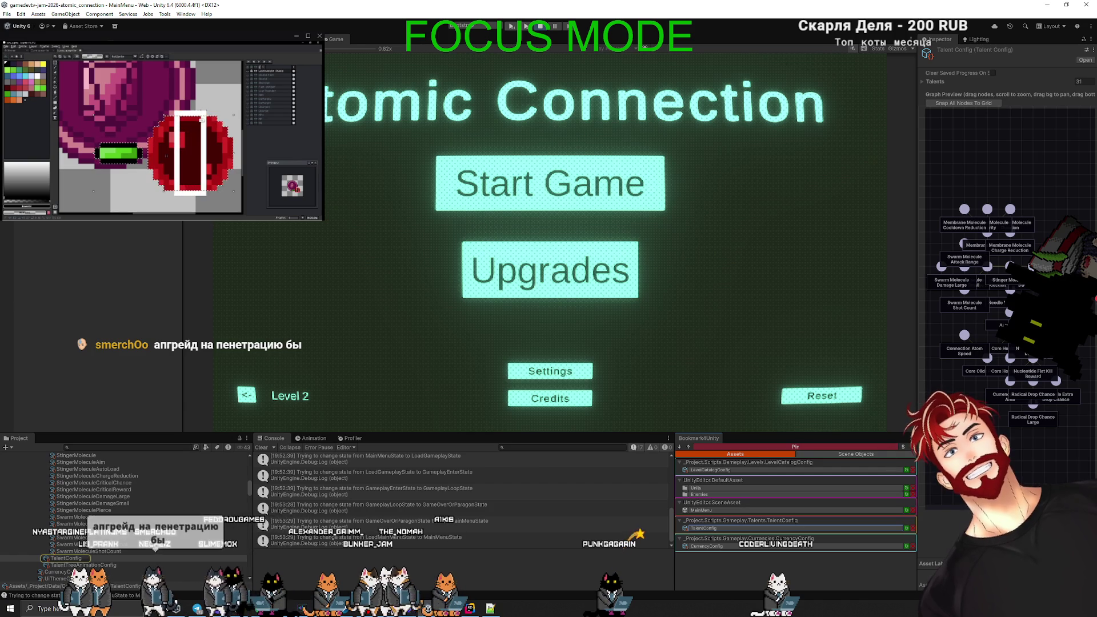
{"action": "left_click_drag", "start_coordinate": [918, 228], "coordinate": [363, 228]}
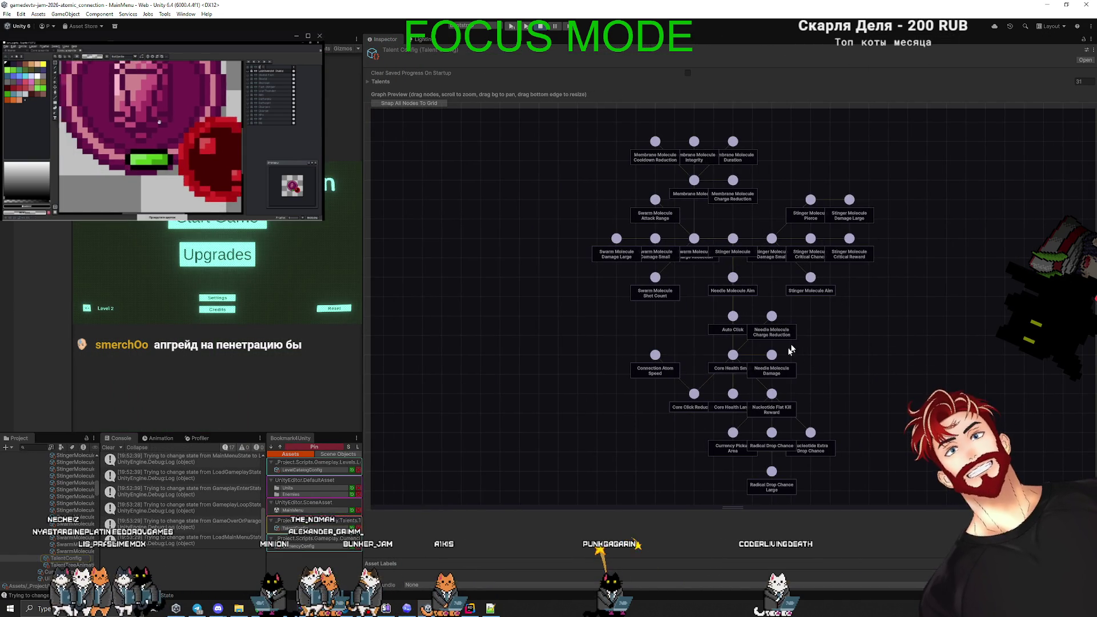
{"action": "left_click", "coordinate": [772, 355]}
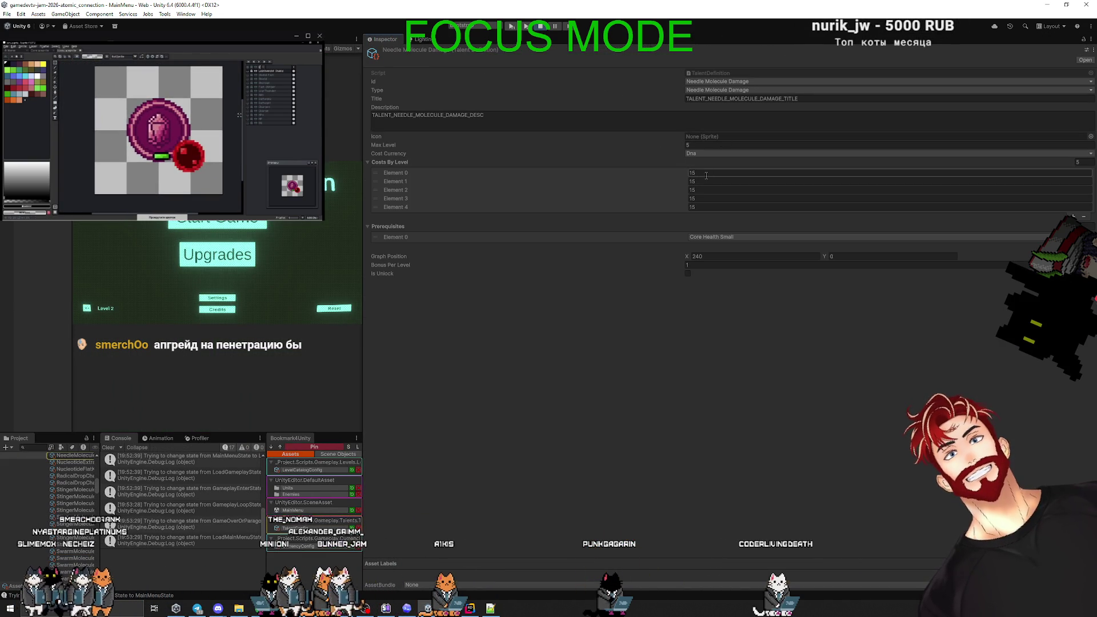
Enter its Costs By Level as 10, 20, 40, 100 and 200.
{"action": "type", "text": "10"}
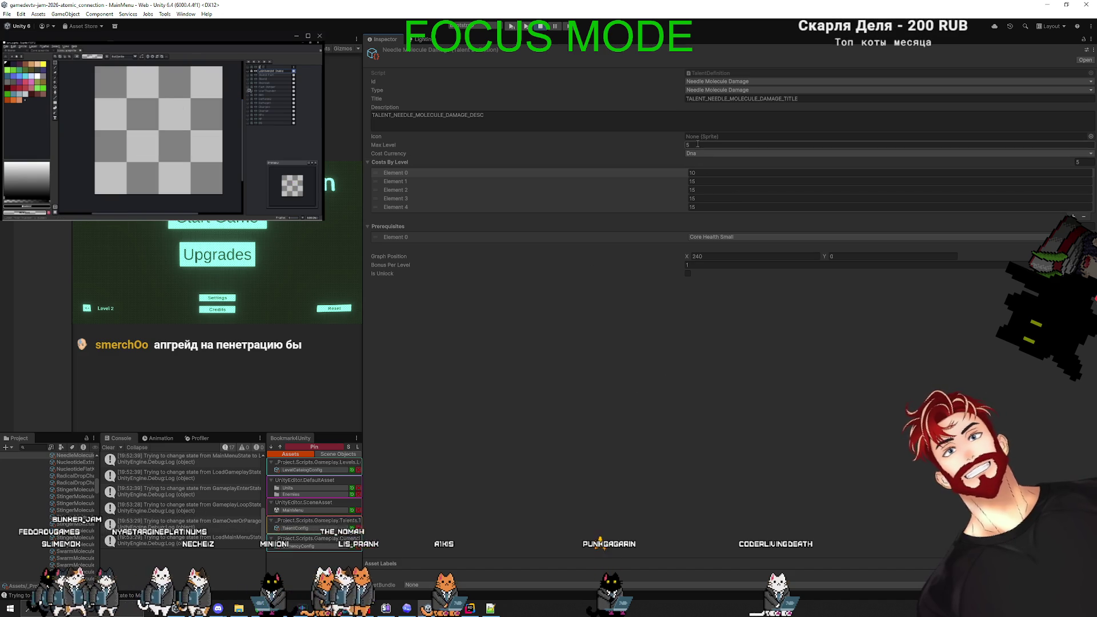
{"action": "left_click", "coordinate": [711, 181]}
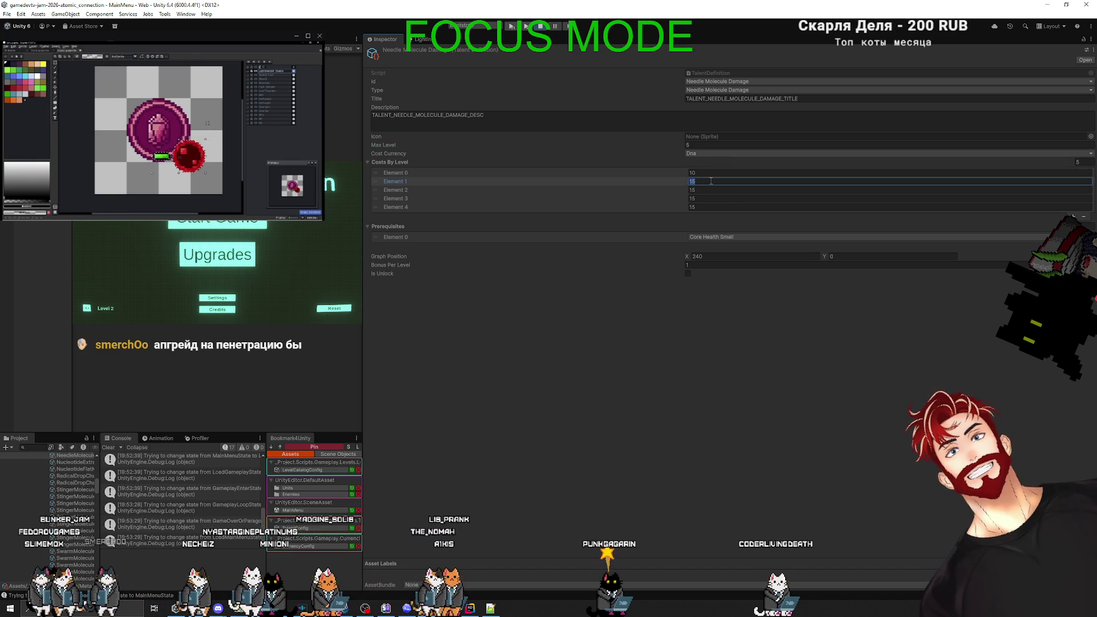
{"action": "type", "text": "20"}
{"action": "key", "text": "Tab"}
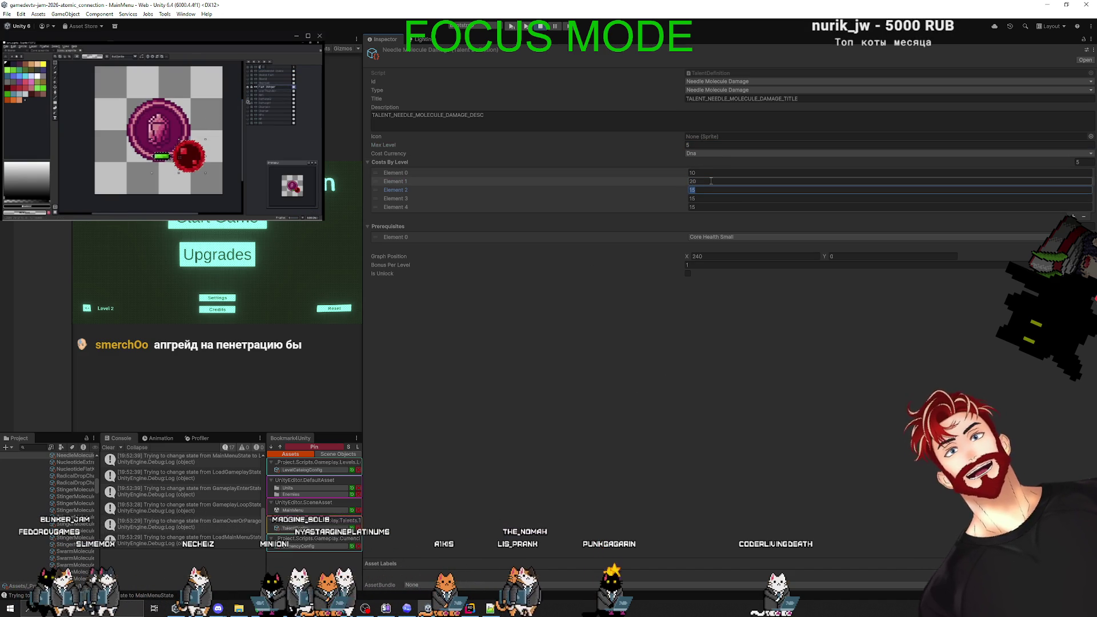
{"action": "type", "text": "0"}
{"action": "key", "text": "Tab"}
{"action": "type", "text": "100"}
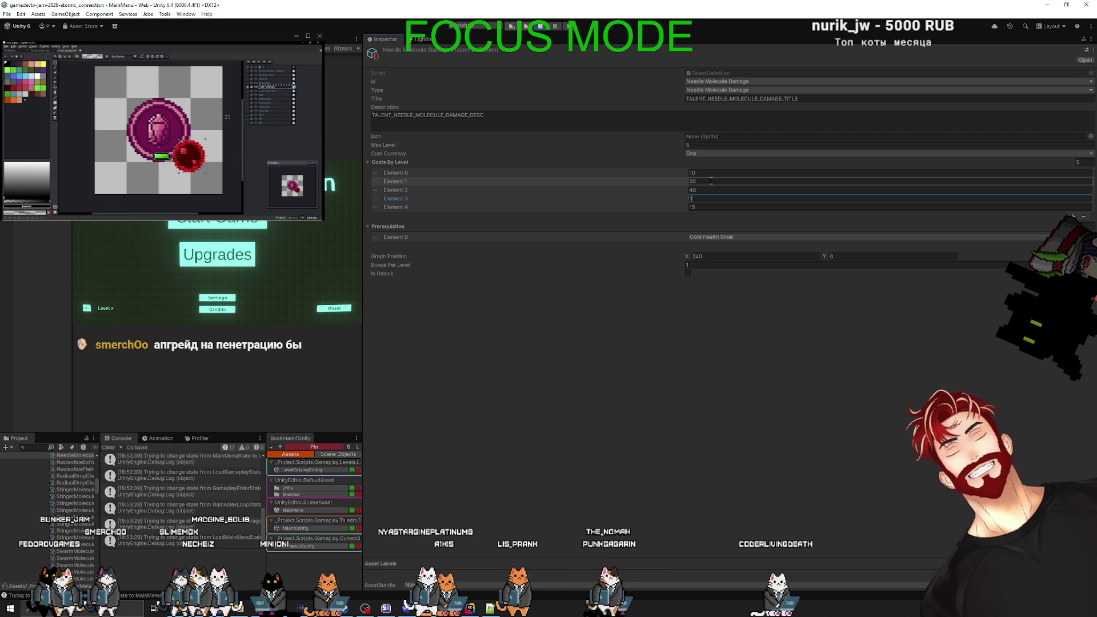
{"action": "key", "text": "Tab"}
{"action": "type", "text": "2"}
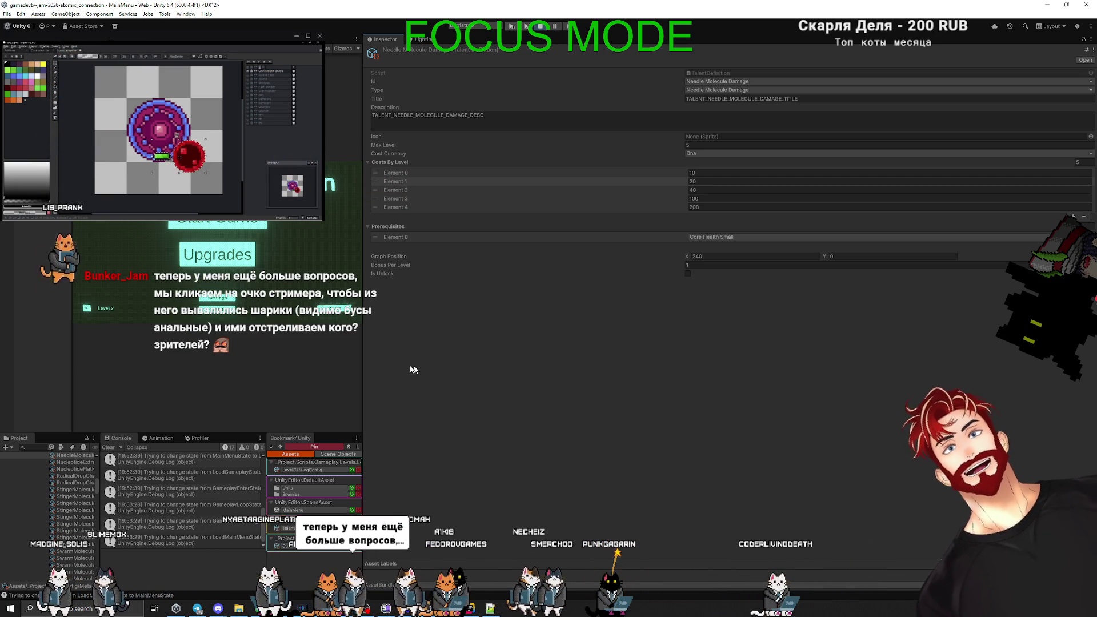
{"action": "left_click_drag", "start_coordinate": [363, 362], "coordinate": [804, 369]}
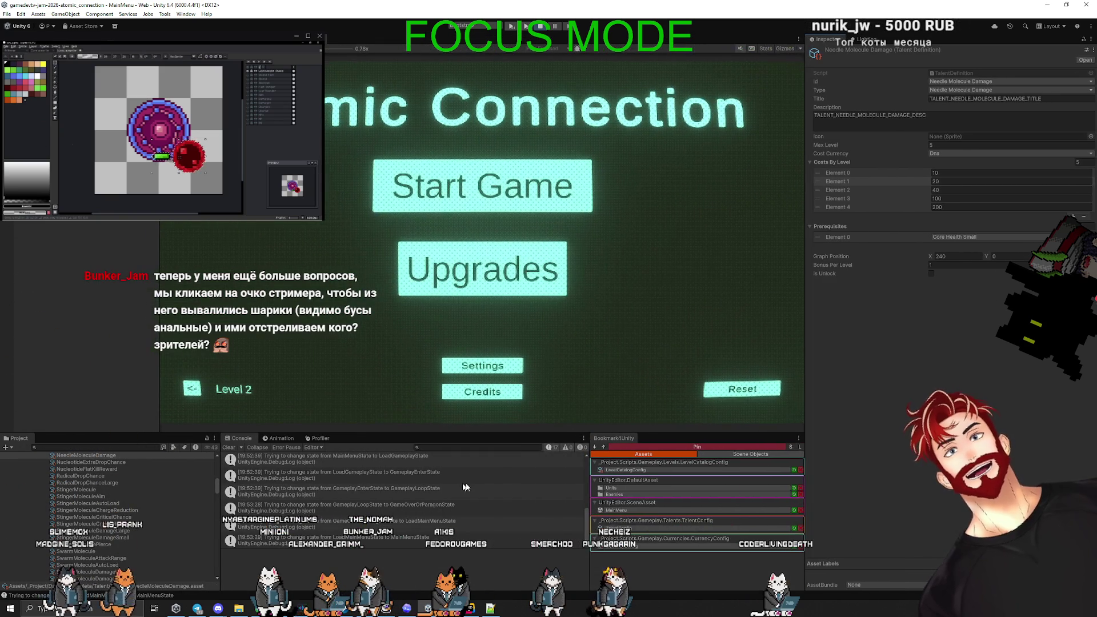
Clear the console, play one Atomic Connection round from Start Game, then stop Play mode.
{"action": "left_click", "coordinate": [228, 449]}
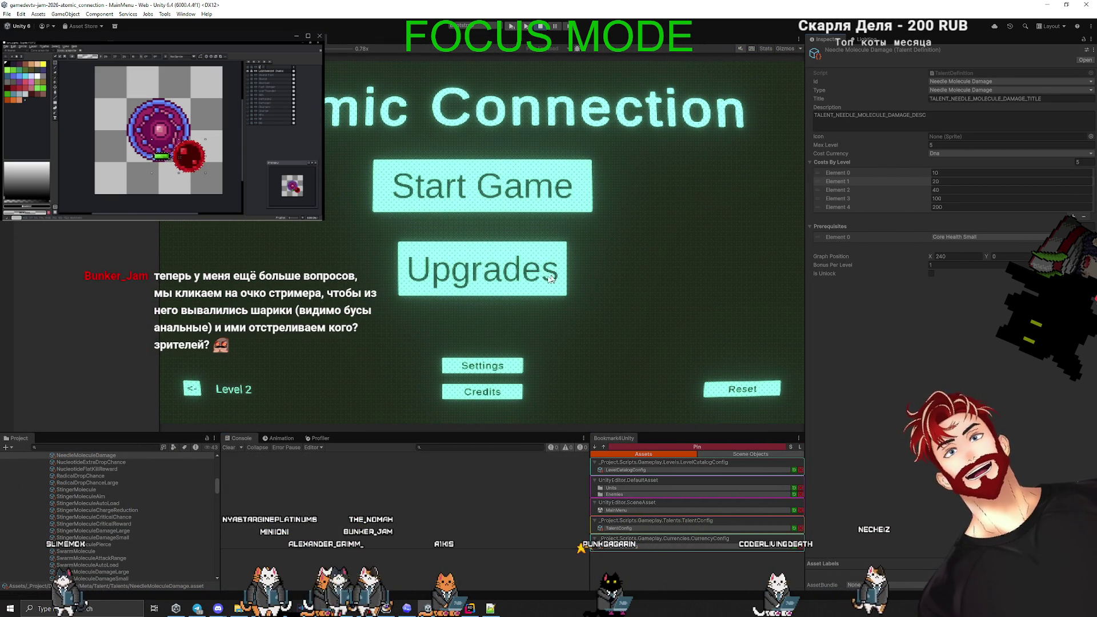
{"action": "left_click", "coordinate": [541, 28]}
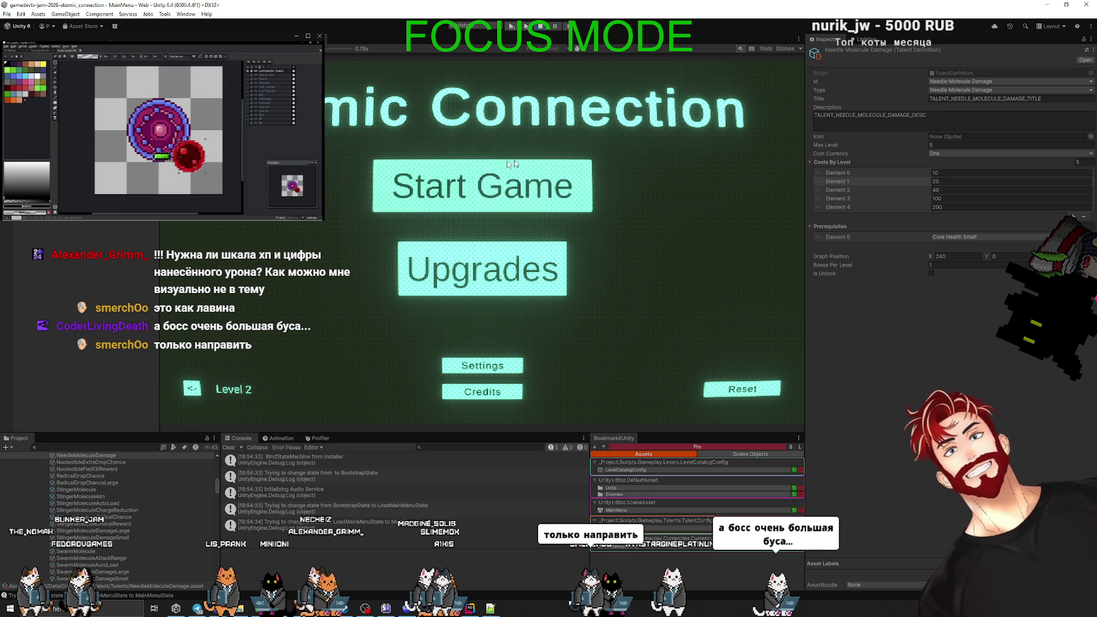
{"action": "left_click", "coordinate": [514, 163]}
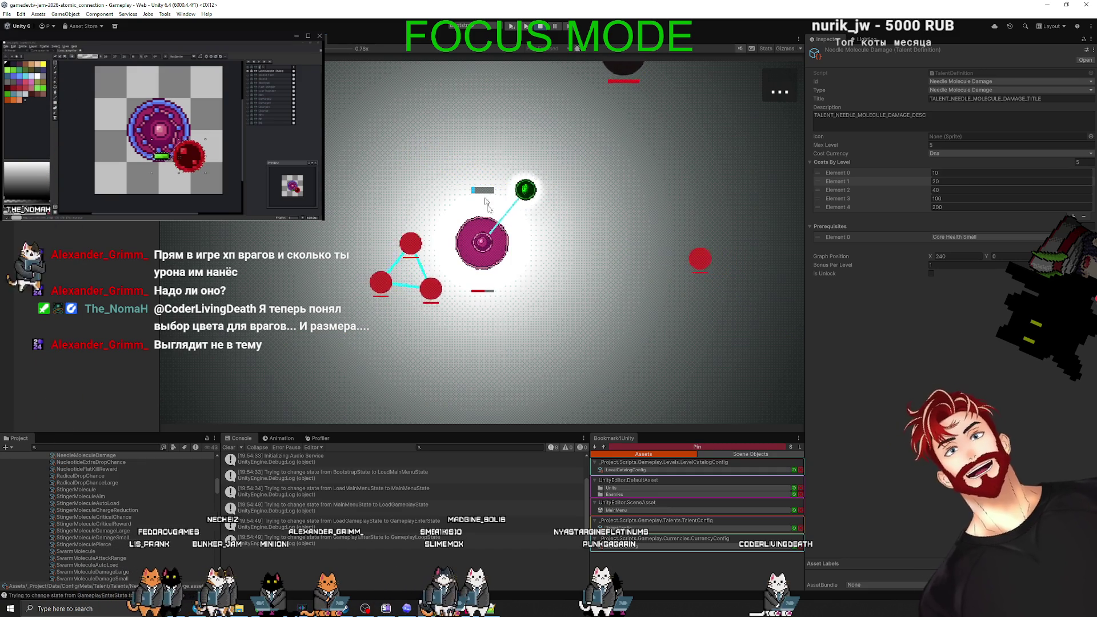
{"action": "left_click", "coordinate": [540, 27]}
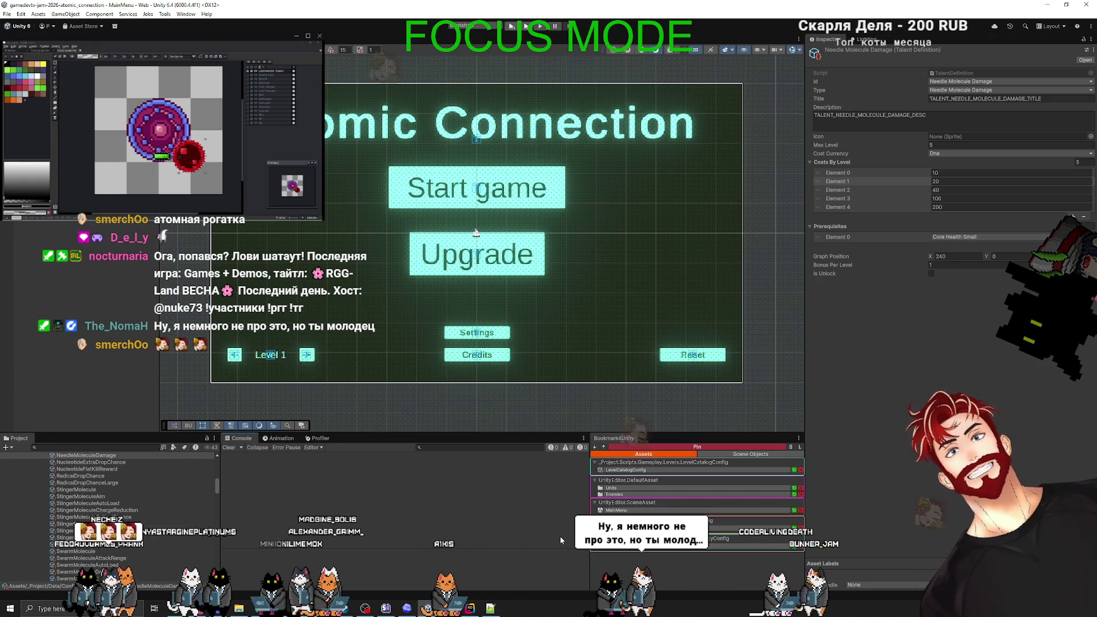
Open Enemy Merge Config, enter 4 for Merge Radius, and expand the excluded ids Boss and Mass.
{"action": "left_click", "coordinate": [626, 469]}
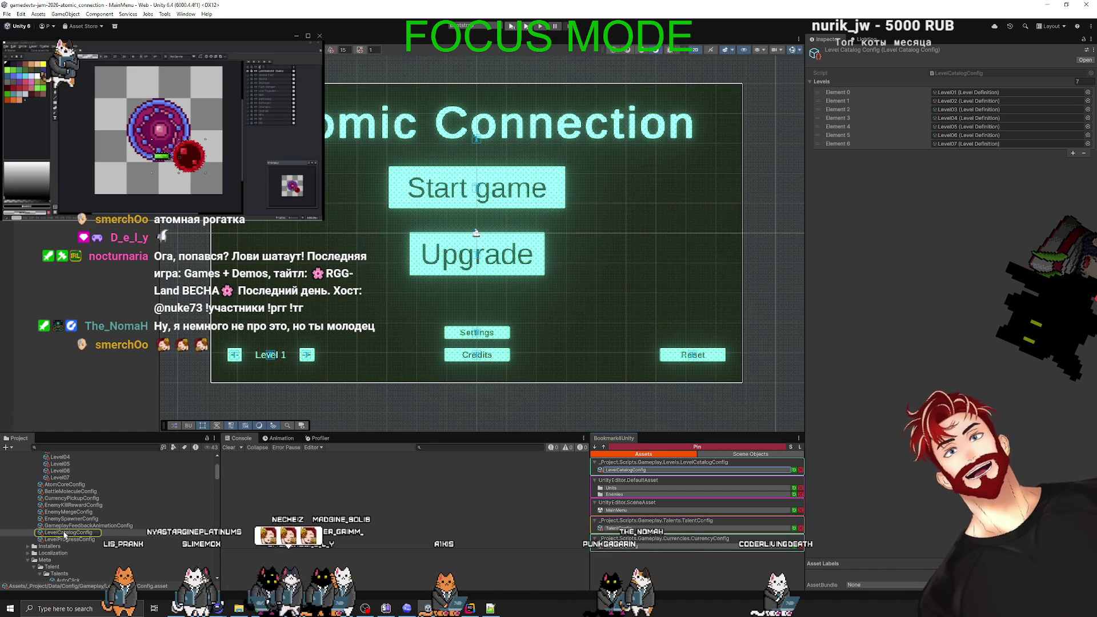
{"action": "left_click", "coordinate": [83, 519]}
{"action": "left_click", "coordinate": [83, 512]}
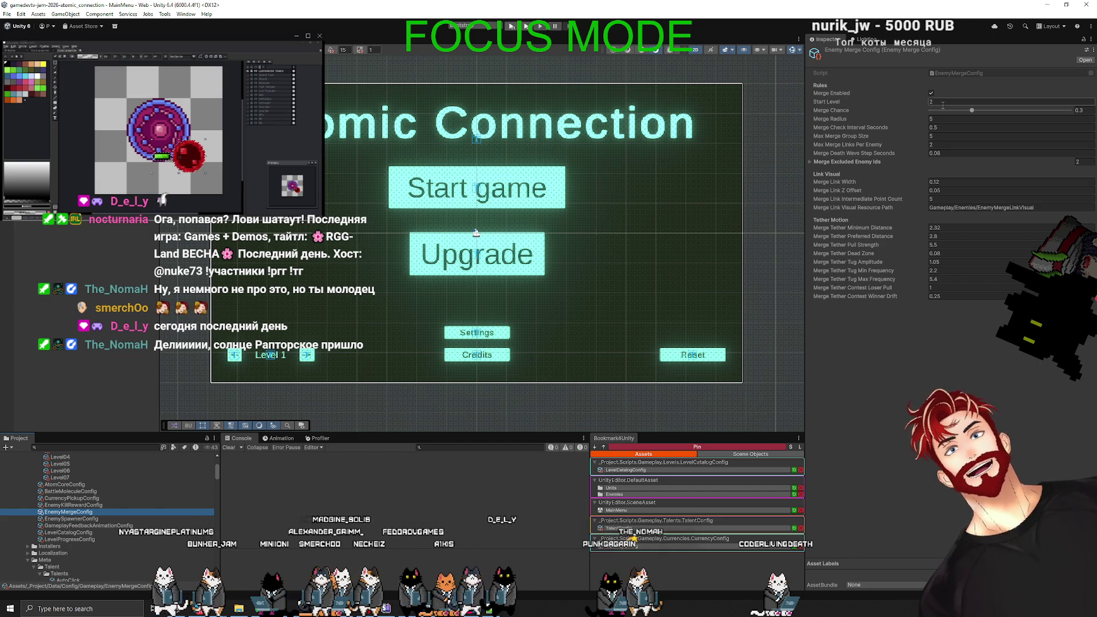
{"action": "left_click", "coordinate": [943, 119]}
{"action": "type", "text": "4"}
{"action": "type", "text": "1"}
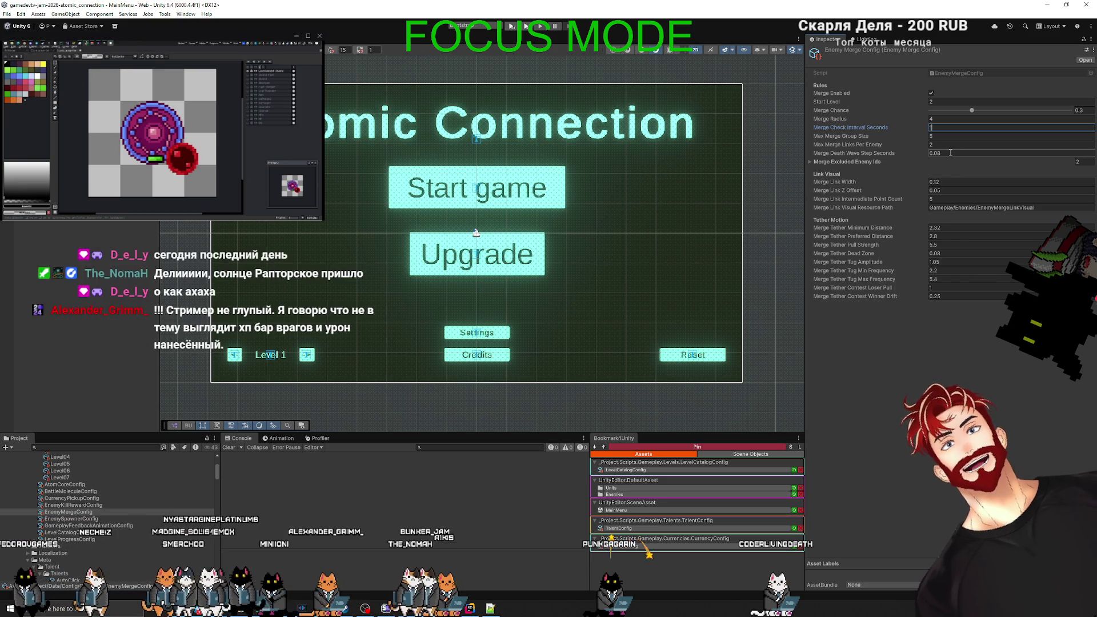
{"action": "left_click", "coordinate": [814, 165]}
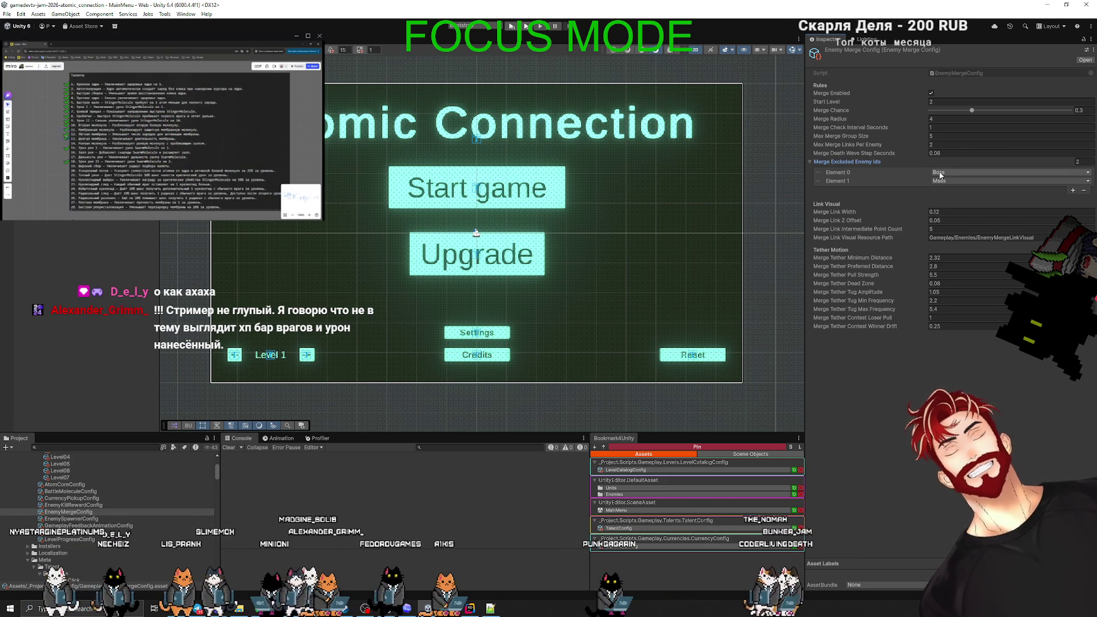
Collapse the Merge Excluded Enemy Ids list and snip a region of the task notes.
{"action": "left_click", "coordinate": [896, 162]}
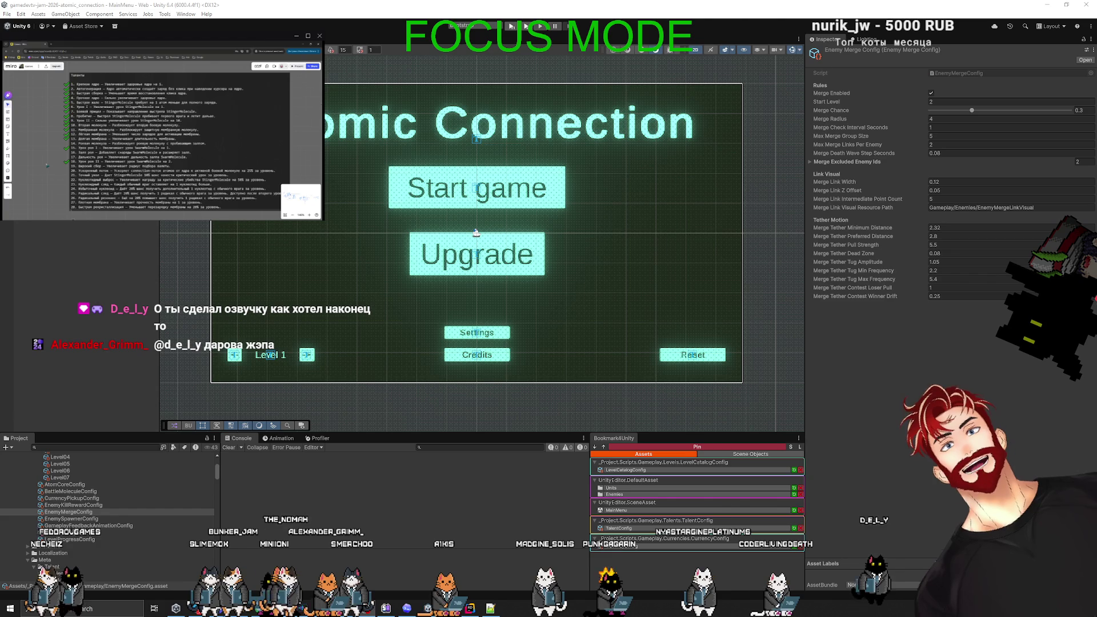
{"action": "key", "text": "super+shift+s"}
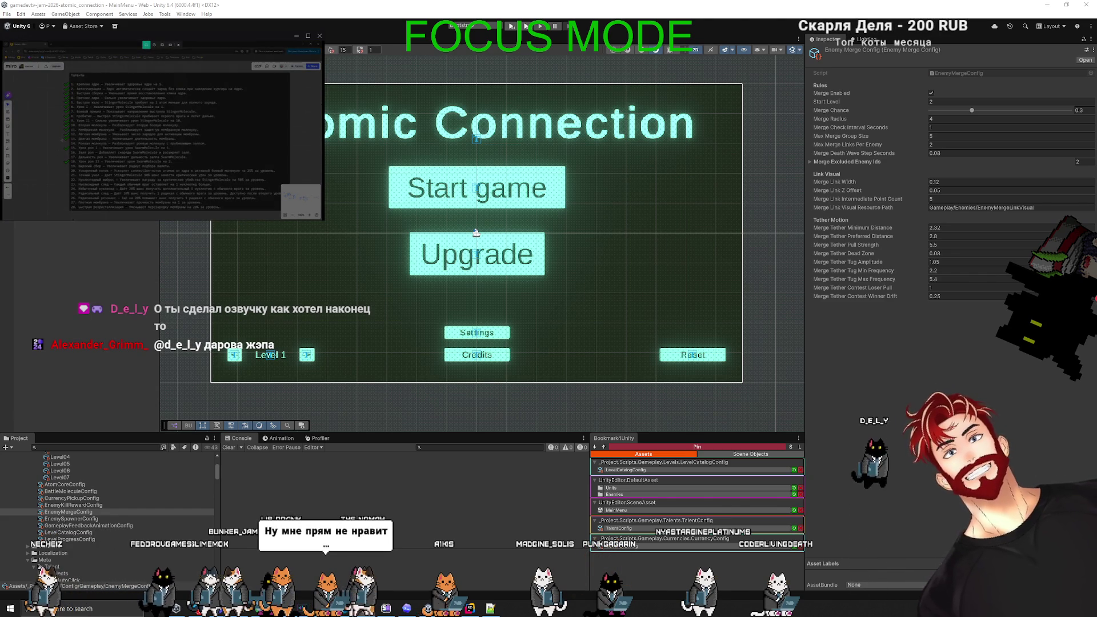
{"action": "left_click_drag", "start_coordinate": [62, 140], "coordinate": [207, 146]}
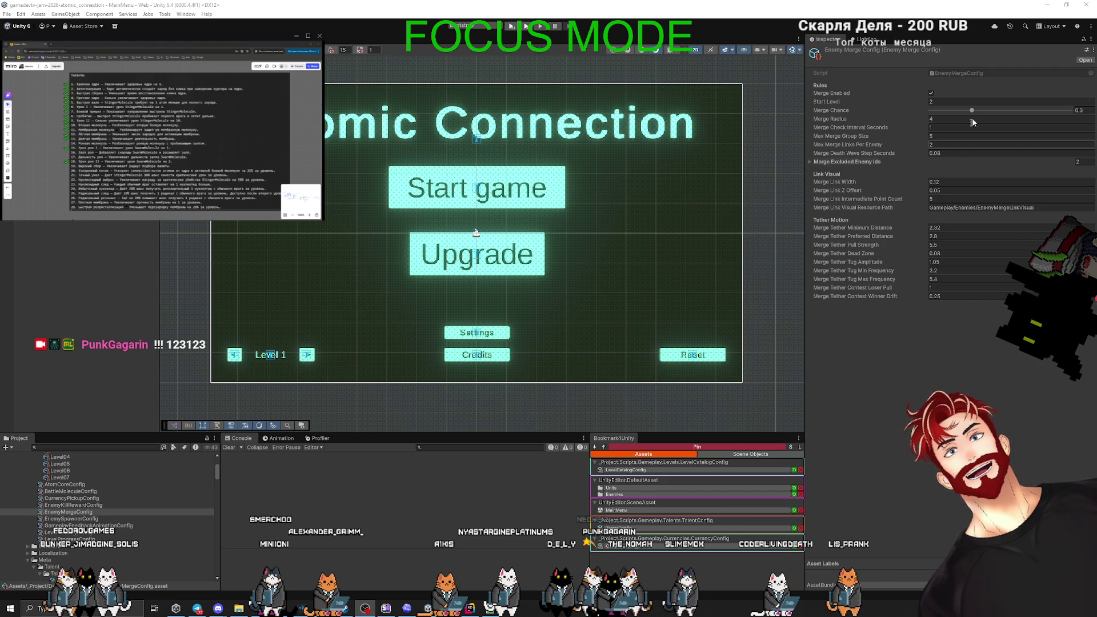
Bring Merge Chance down from 0.3 through 0.25 and 0.2 to a final 0.15.
{"action": "left_click_drag", "start_coordinate": [972, 113], "coordinate": [966, 112]}
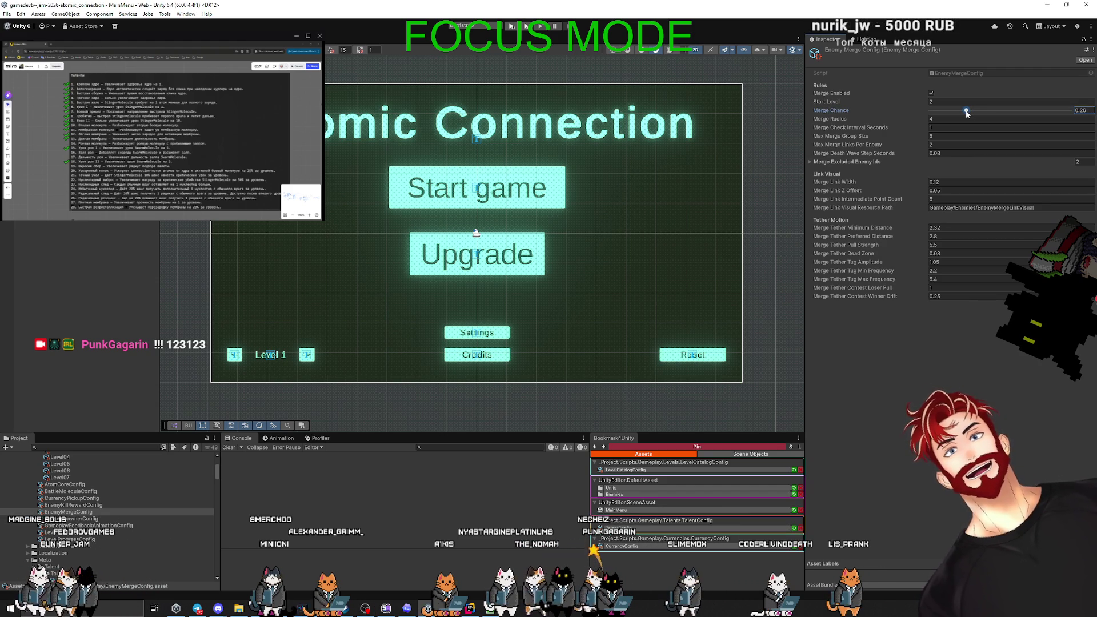
{"action": "left_click", "coordinate": [1083, 110]}
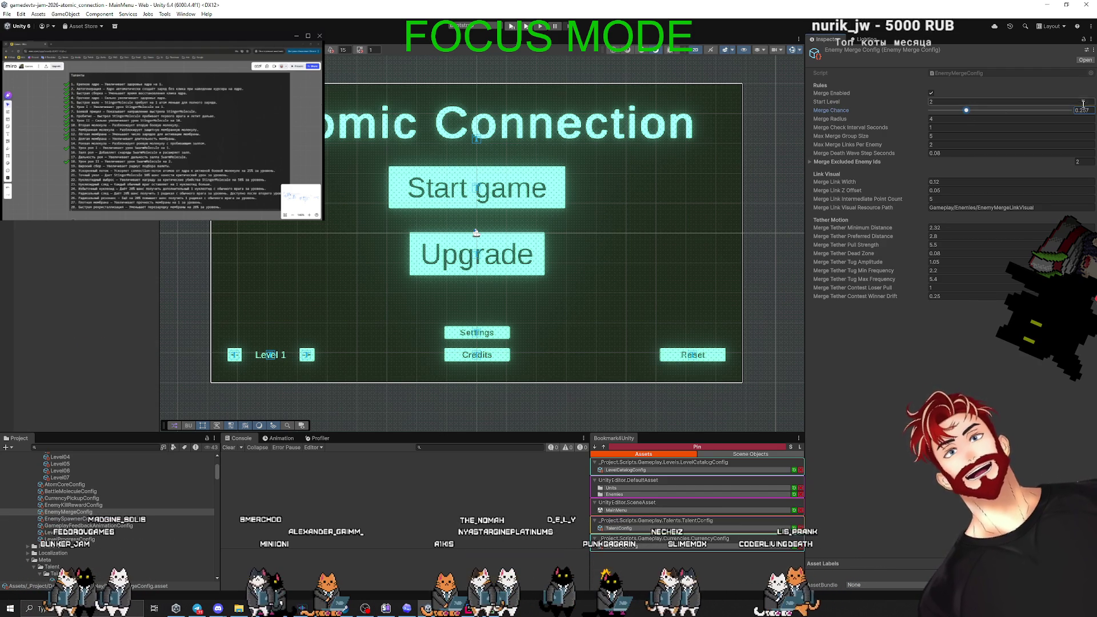
{"action": "type", "text": "0.25"}
{"action": "key", "text": "Return"}
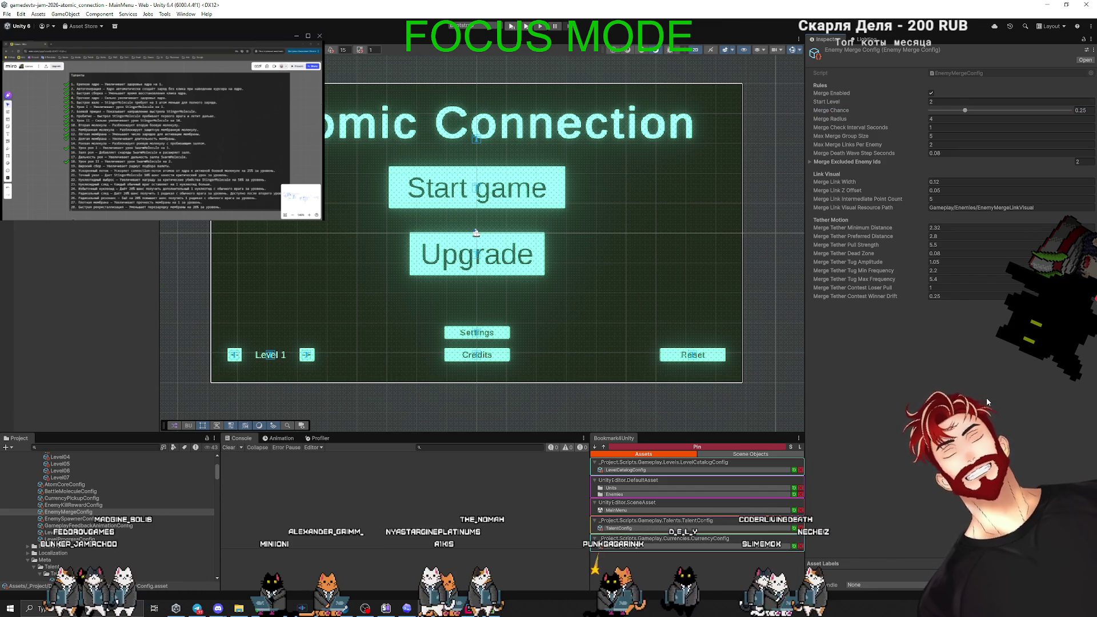
{"action": "left_click", "coordinate": [1084, 111]}
{"action": "type", "text": "0.2"}
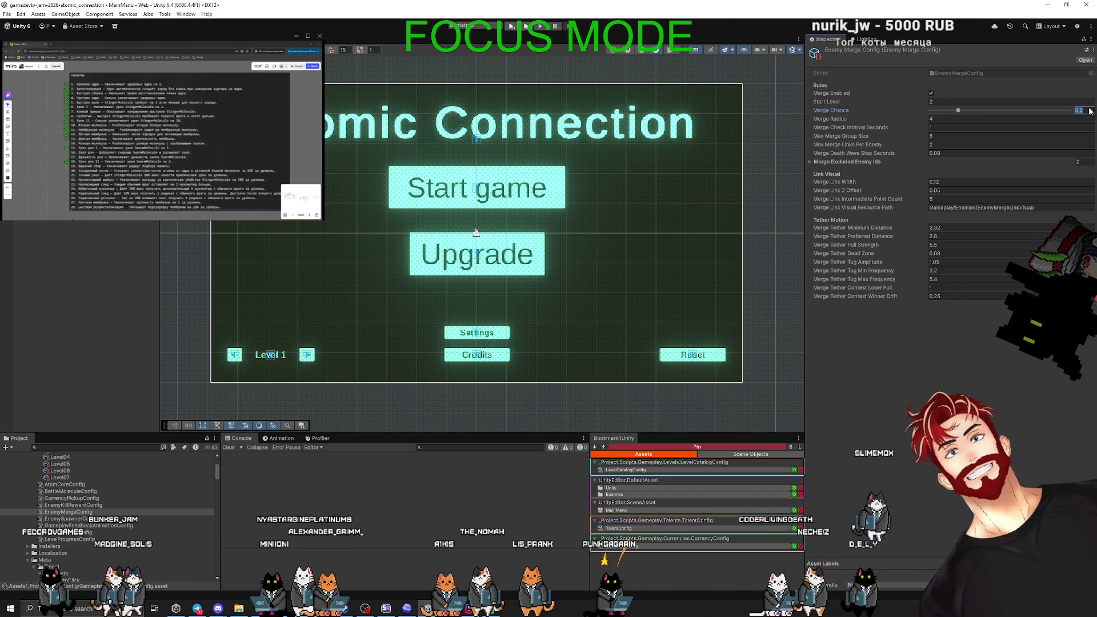
{"action": "left_click", "coordinate": [1089, 108]}
{"action": "type", "text": "0.15"}
{"action": "key", "text": "Return"}
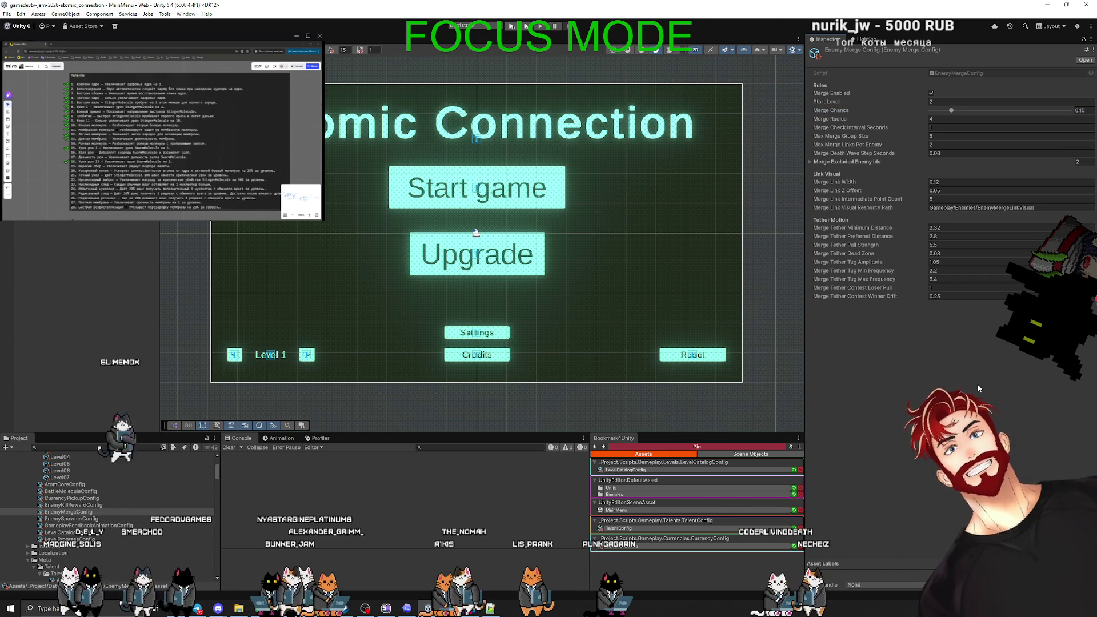
Select the Level02 asset in the Levels folder and open its LevelDefinition.cs script in Rider.
{"action": "scroll", "coordinate": [114, 485], "scroll_direction": "up", "scroll_amount": 3}
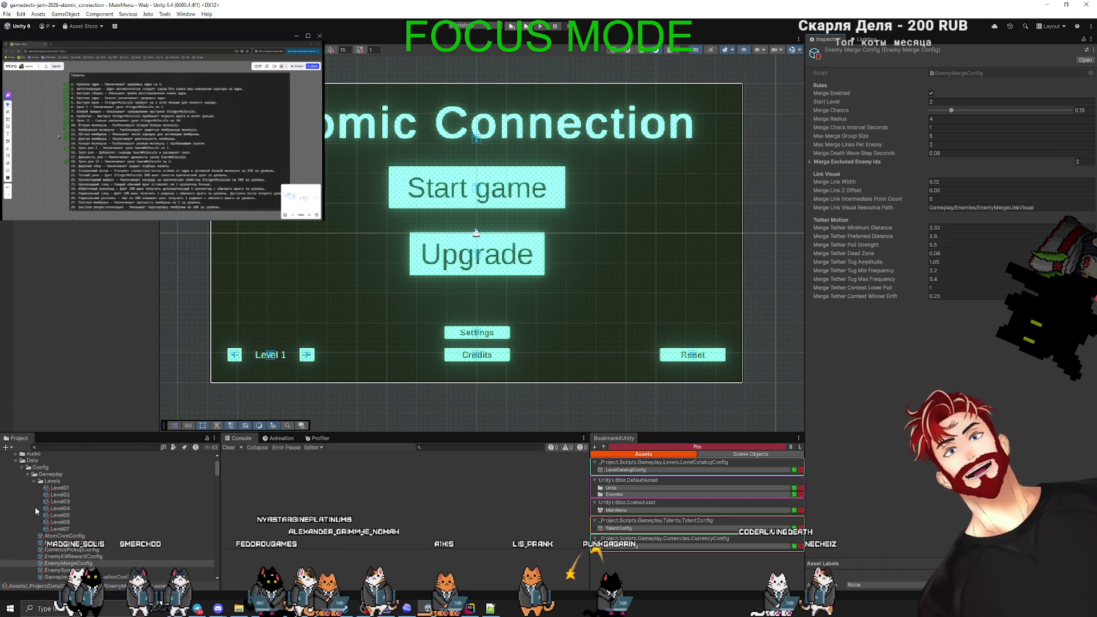
{"action": "left_click", "coordinate": [60, 494]}
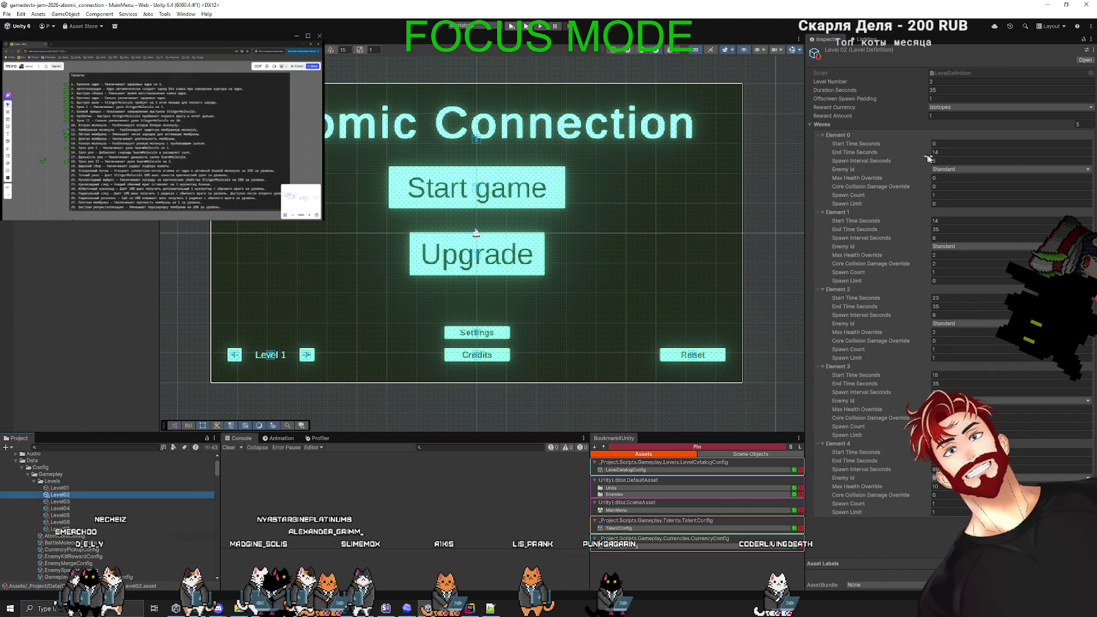
{"action": "left_click", "coordinate": [938, 194]}
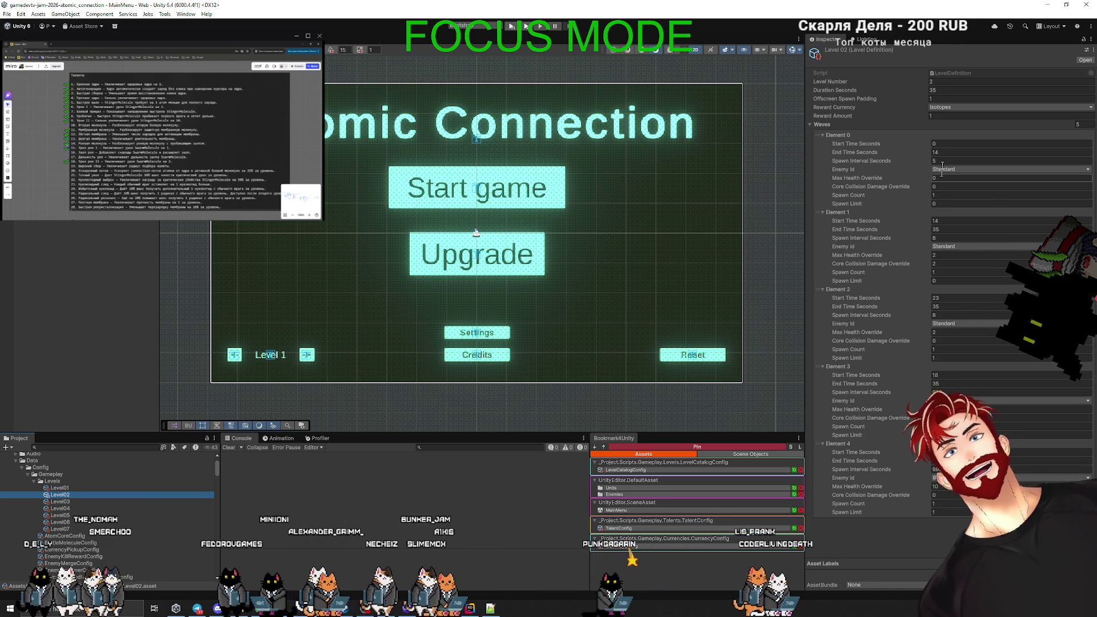
{"action": "double_click", "coordinate": [942, 72]}
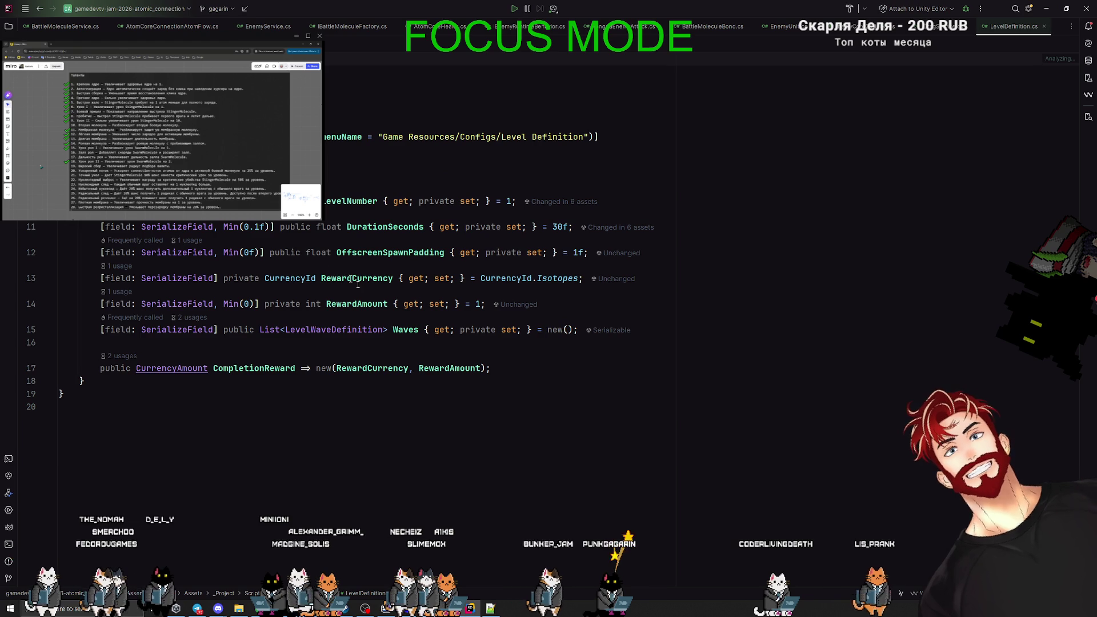
Open LevelWaveDefinition and list where SpawnLimit is used.
{"action": "left_click", "coordinate": [365, 330], "text": "ctrl"}
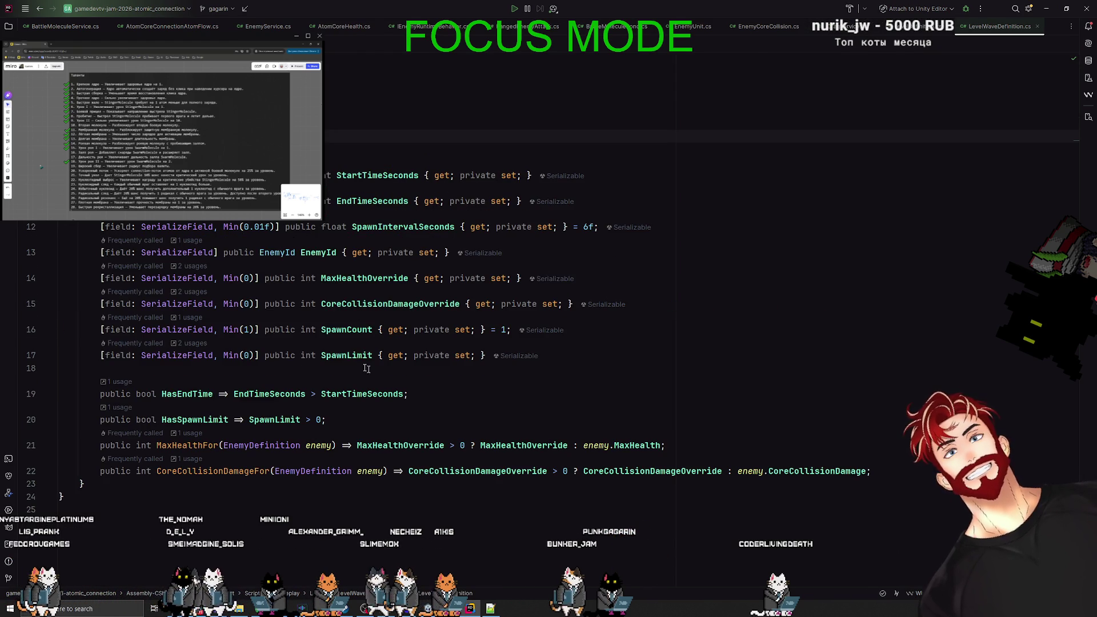
{"action": "key", "text": "ctrl+alt+F7"}
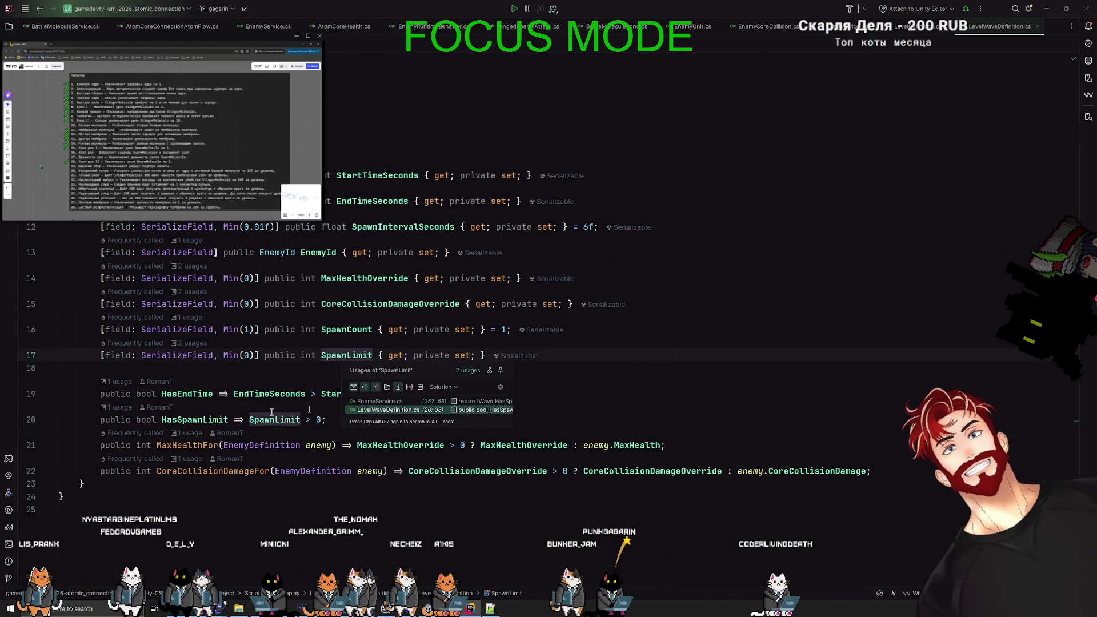
{"action": "key", "text": "Escape"}
Follow HasSpawnLimit into EnemyService.cs to the ShouldTick call on line 132, then switch to Codex.
{"action": "left_click", "coordinate": [120, 408]}
{"action": "left_click", "coordinate": [214, 457]}
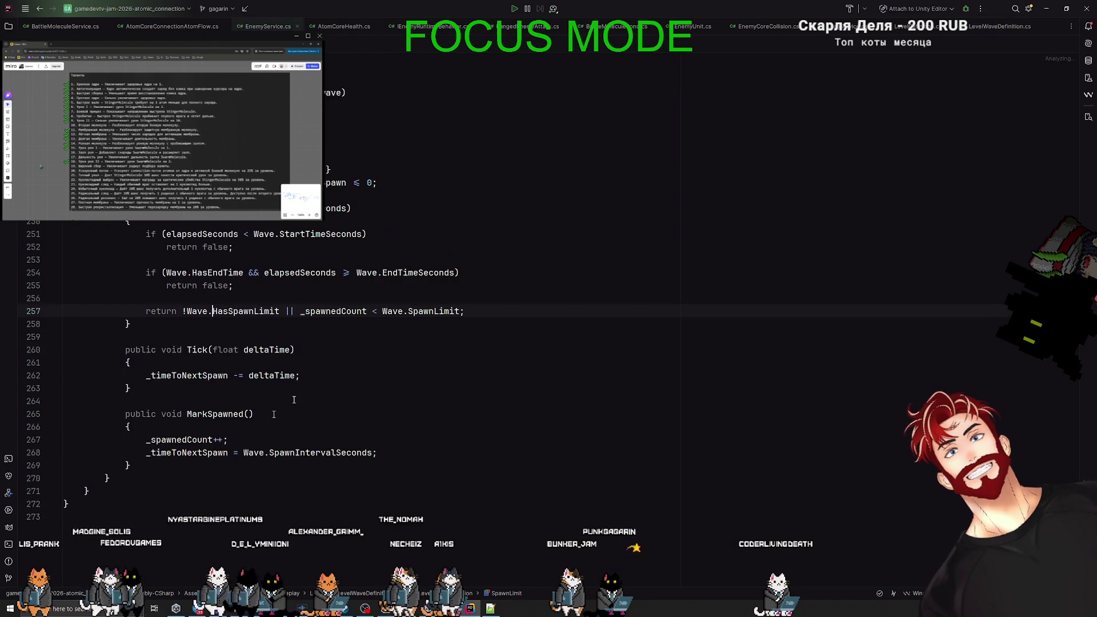
{"action": "scroll", "coordinate": [224, 260], "scroll_direction": "up", "scroll_amount": 1}
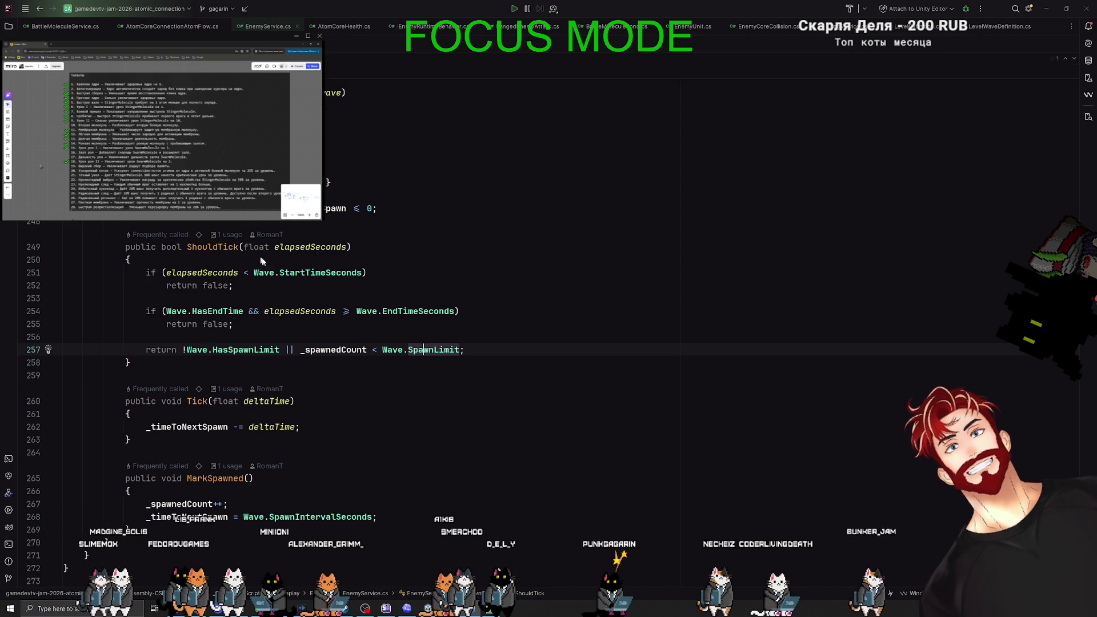
{"action": "left_click", "coordinate": [228, 234]}
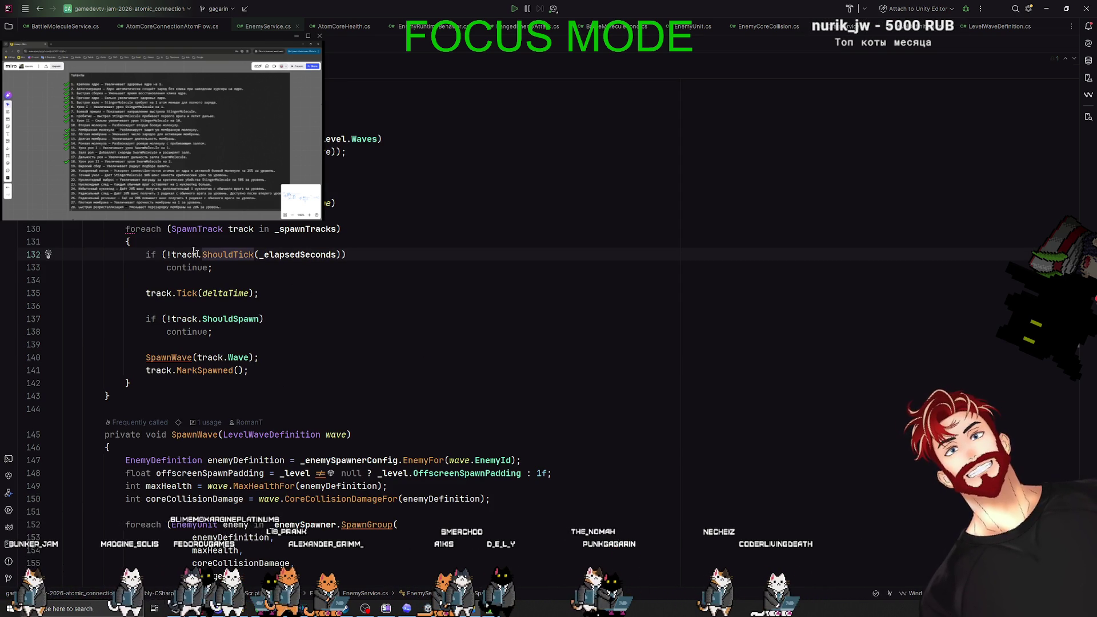
{"action": "left_click", "coordinate": [218, 254]}
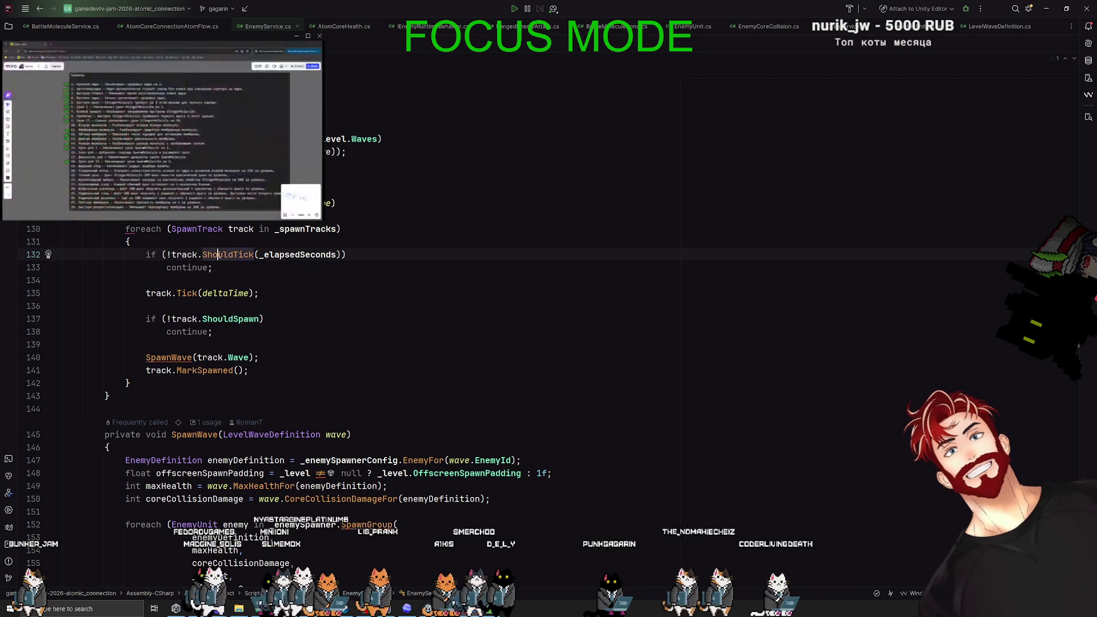
{"action": "left_click", "coordinate": [226, 255]}
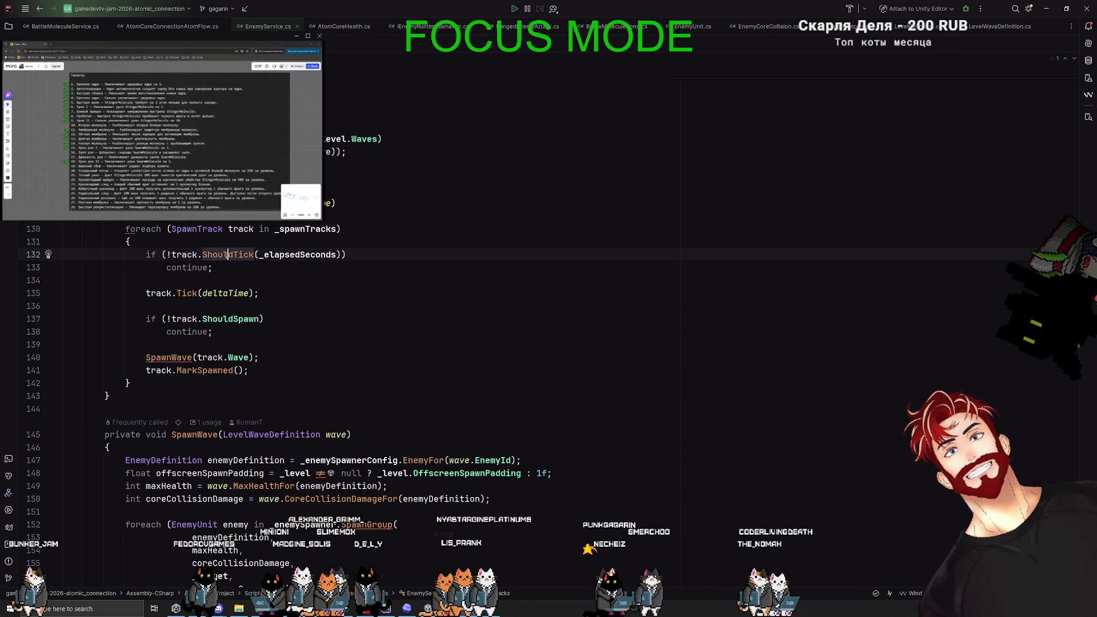
{"action": "key", "text": "alt+Tab"}
{"action": "key", "text": "Tab"}
{"action": "key", "text": "Tab"}
{"action": "key", "text": "Tab"}
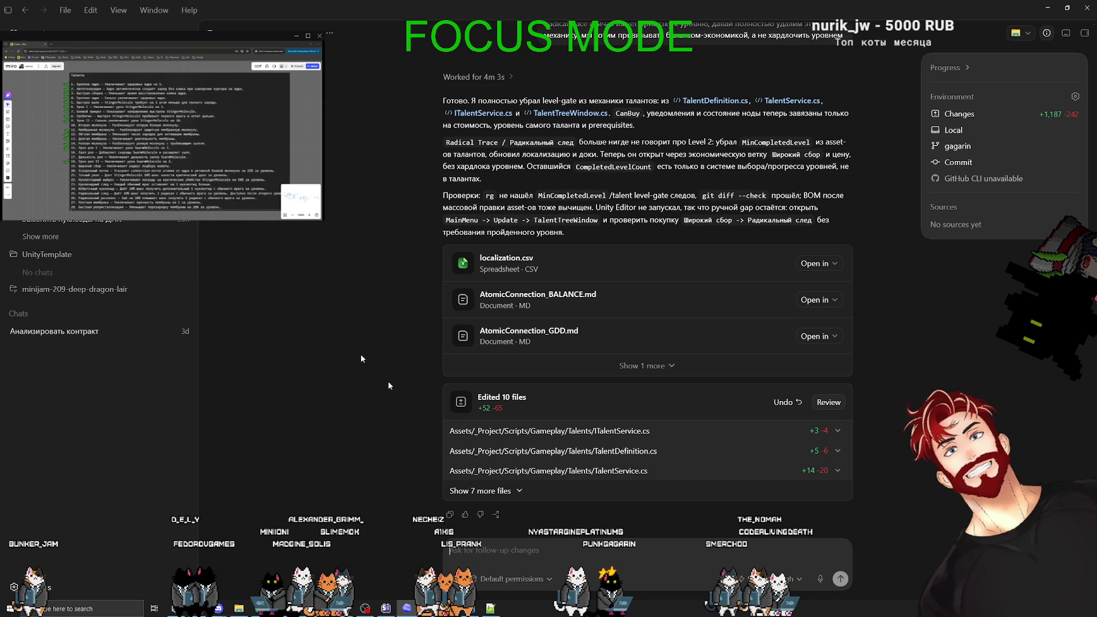
Start a new Codex chat and begin the question with 'Зачем', rechecking the SpawnLimit declaration in Rider.
{"action": "key", "text": "ctrl+n"}
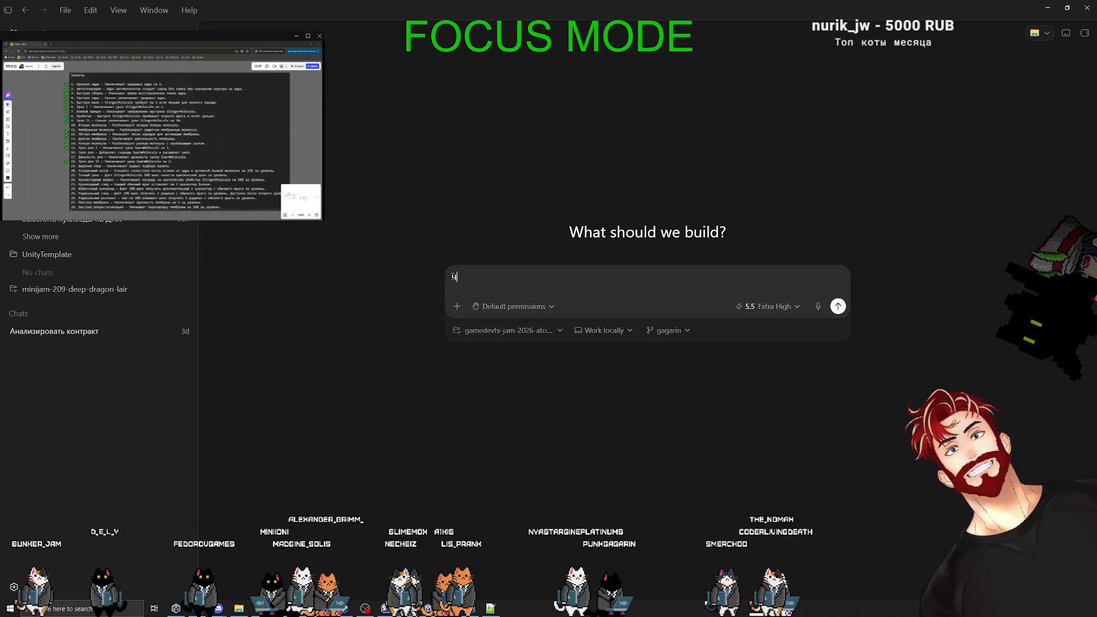
{"action": "key", "text": "BackSpace"}
{"action": "type", "text": "Что дел"}
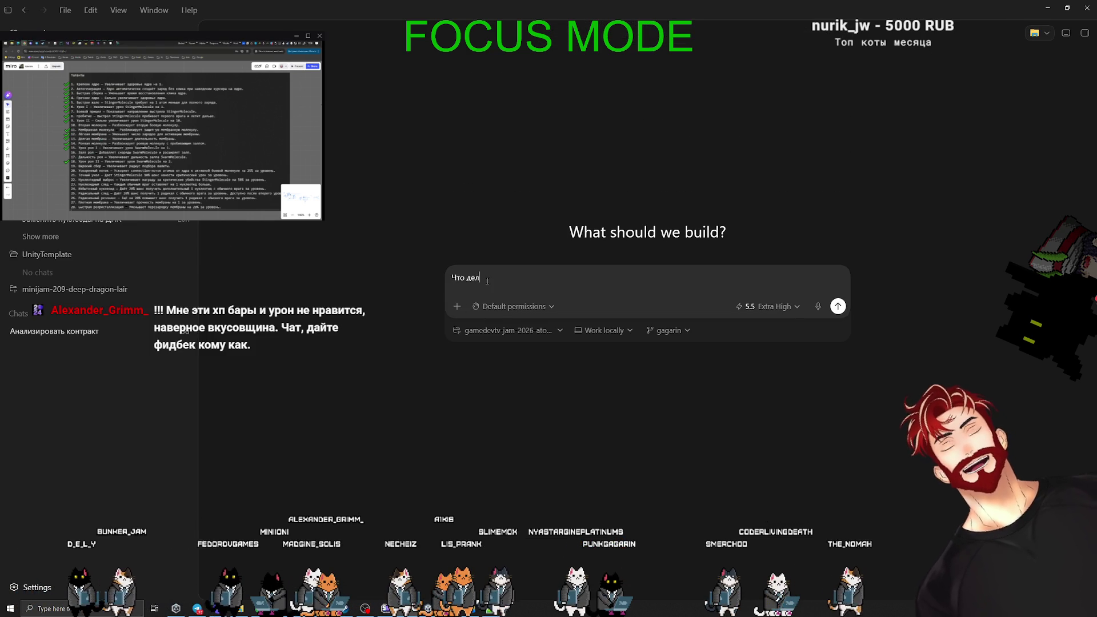
{"action": "key", "text": "ctrl+a"}
{"action": "type", "text": "Зачем"}
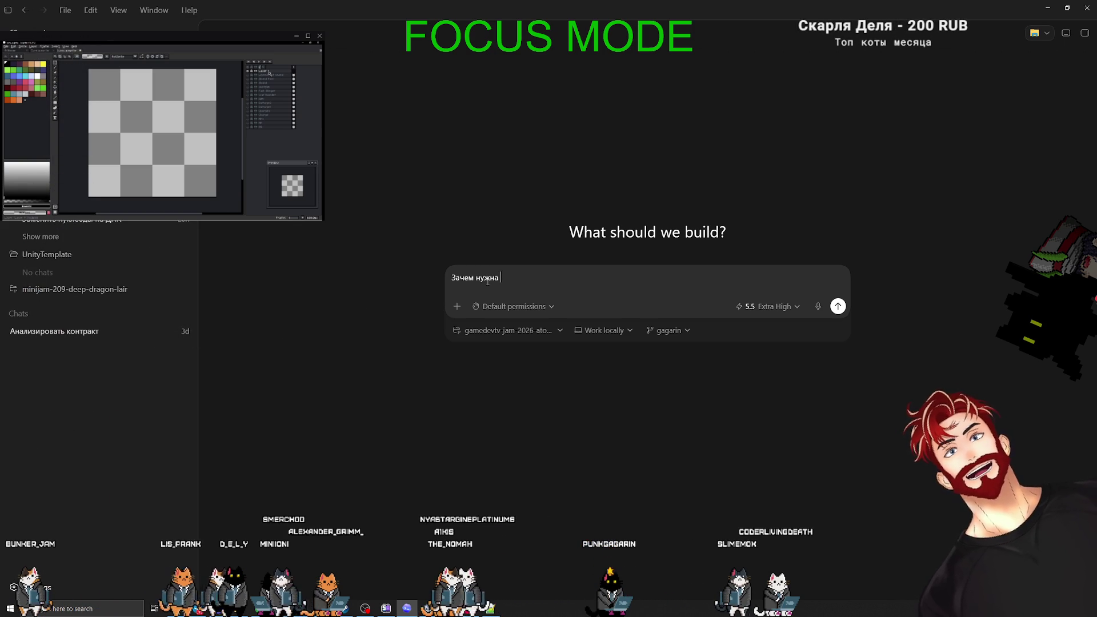
{"action": "key", "text": "alt+Tab"}
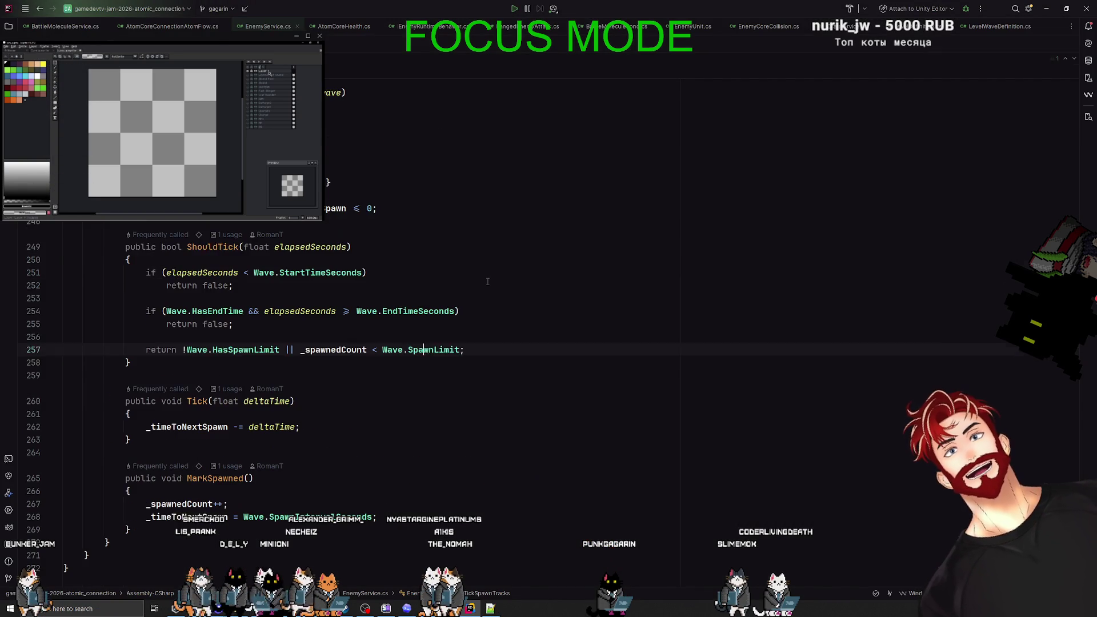
{"action": "key", "text": "ctrl+b"}
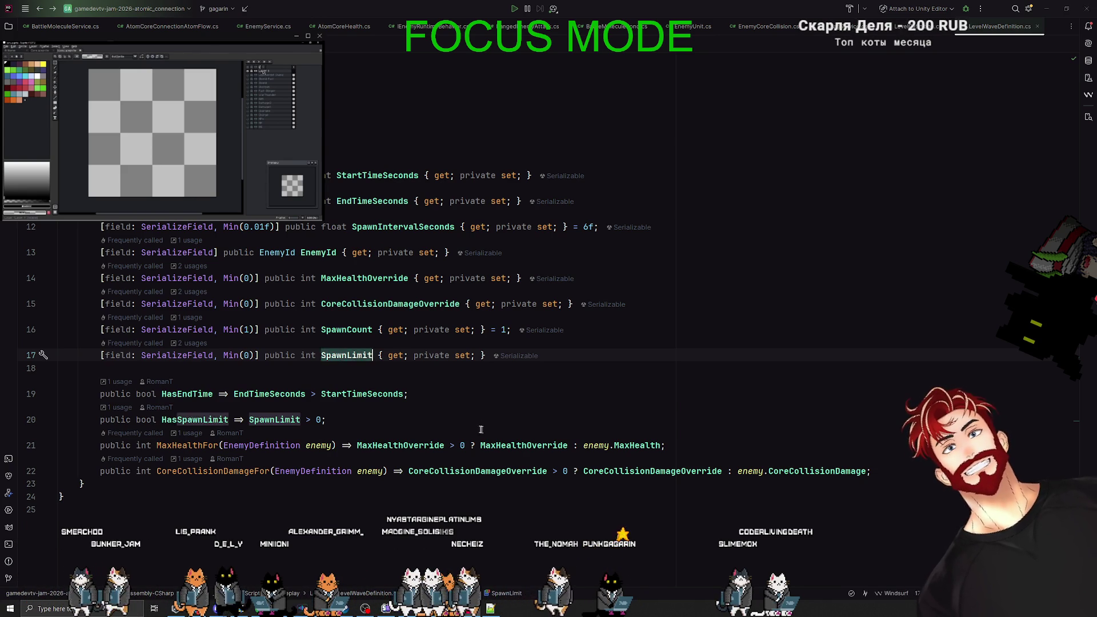
{"action": "key", "text": "alt+Tab"}
{"action": "key", "text": "alt+Tab"}
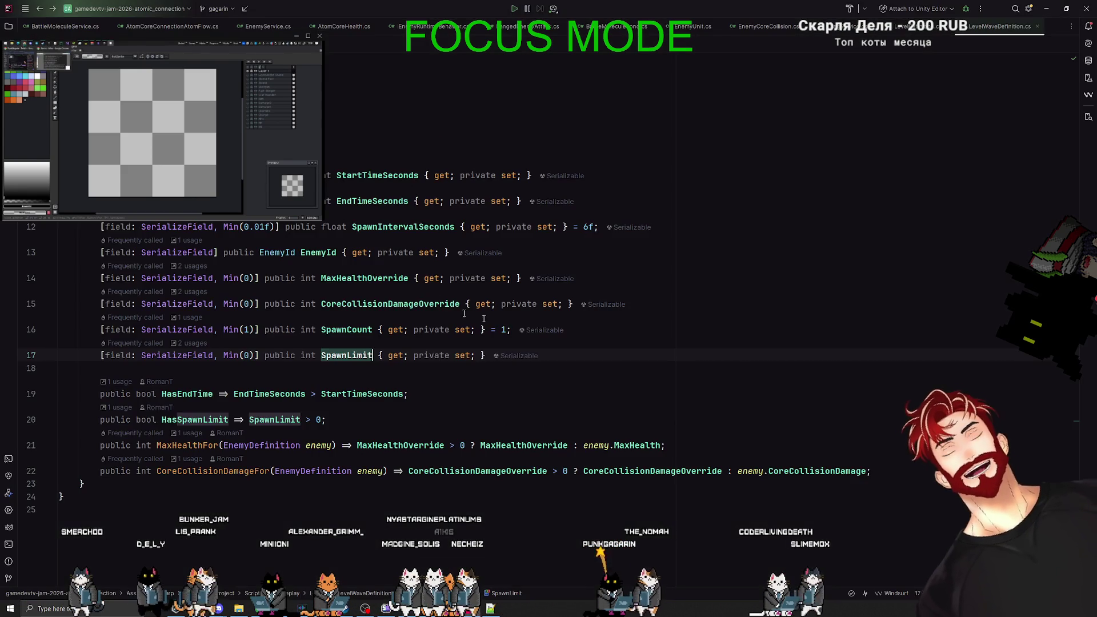
{"action": "key", "text": "alt+Tab"}
Finish the question with 'LevelWaveDefinition?' and 'Это не остатки прошлого?' and send it.
{"action": "type", "text": "LevelWaveDefinition?"}
{"action": "key", "text": "shift+Return"}
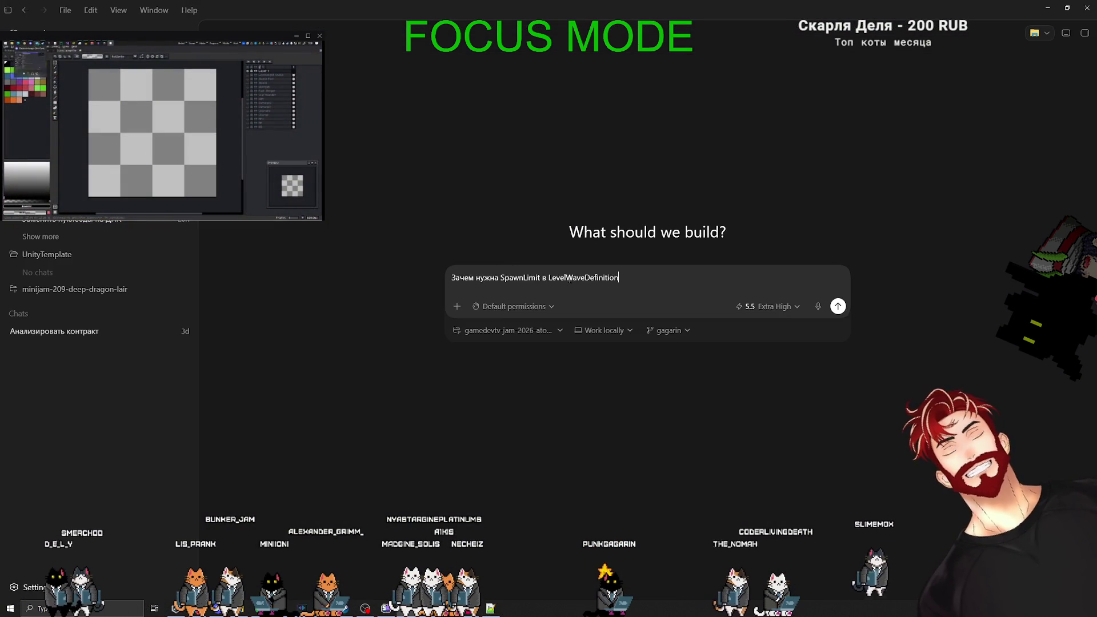
{"action": "type", "text": "Это"}
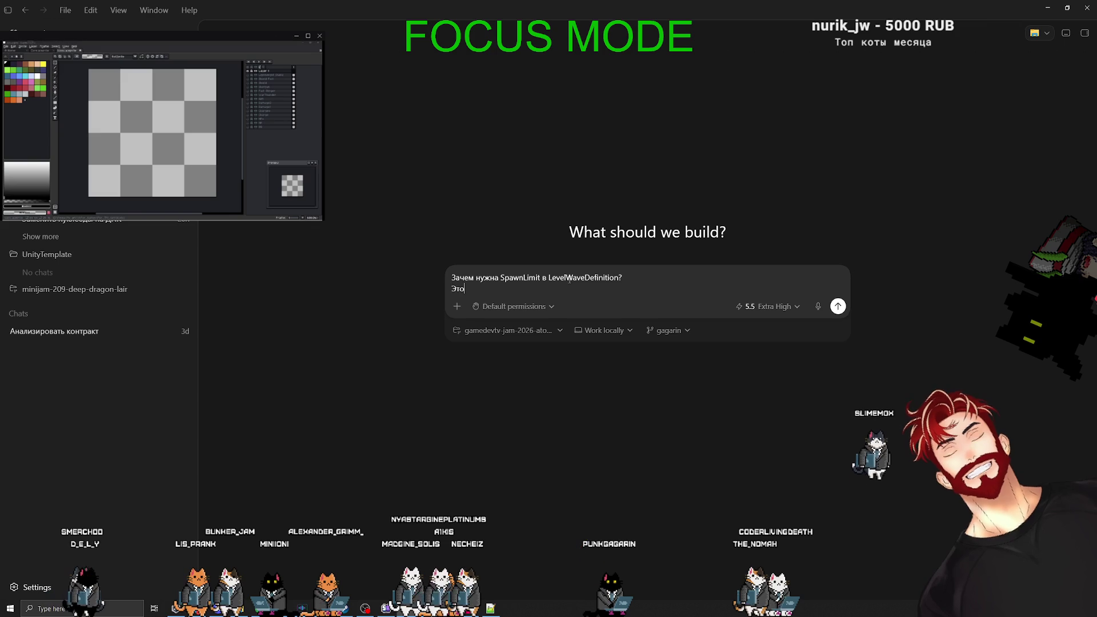
{"action": "type", "text": " не остатки прошлого?"}
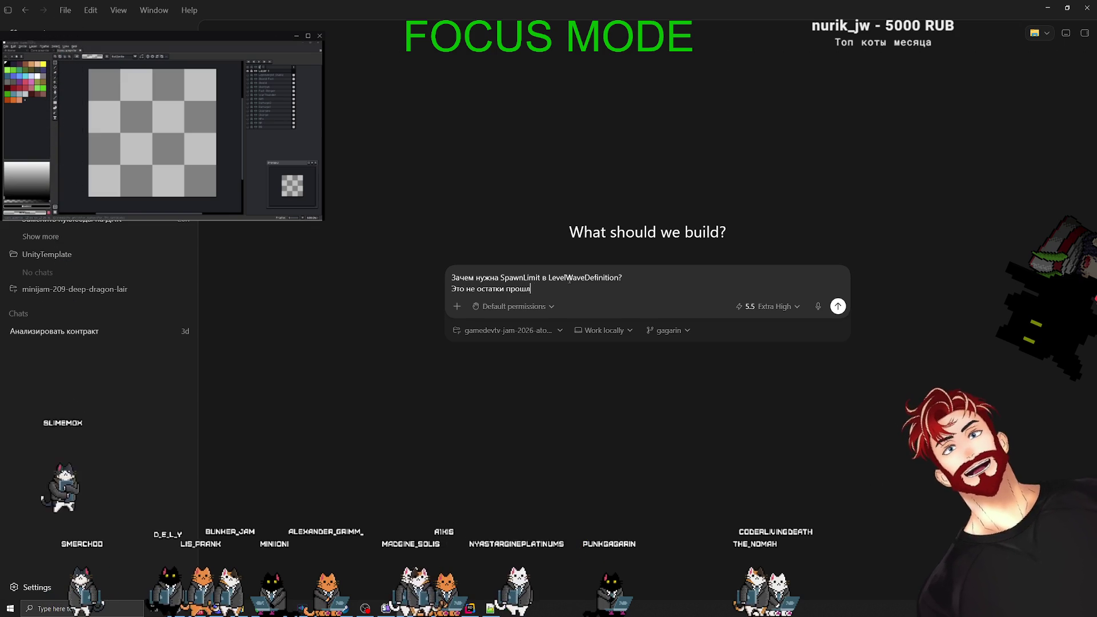
{"action": "key", "text": "Return"}
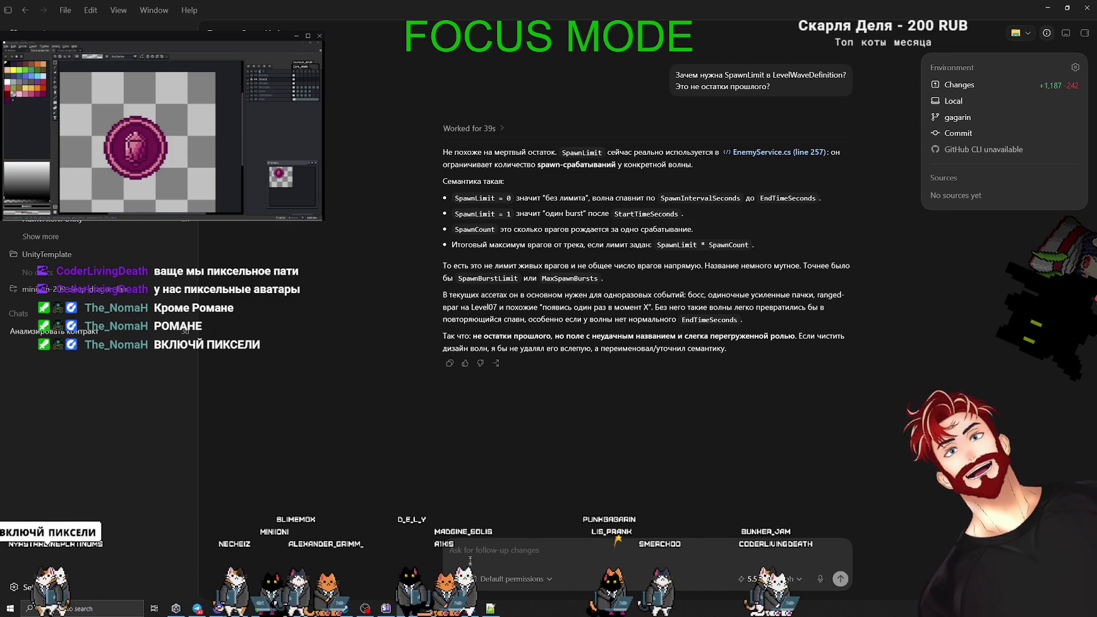
Begin a follow-up to the agent asking whether EndTimeSeconds already limits spawns ('Так а разве EndTimeSeconds уже не огра').
{"action": "type", "text": "Так а разве"}
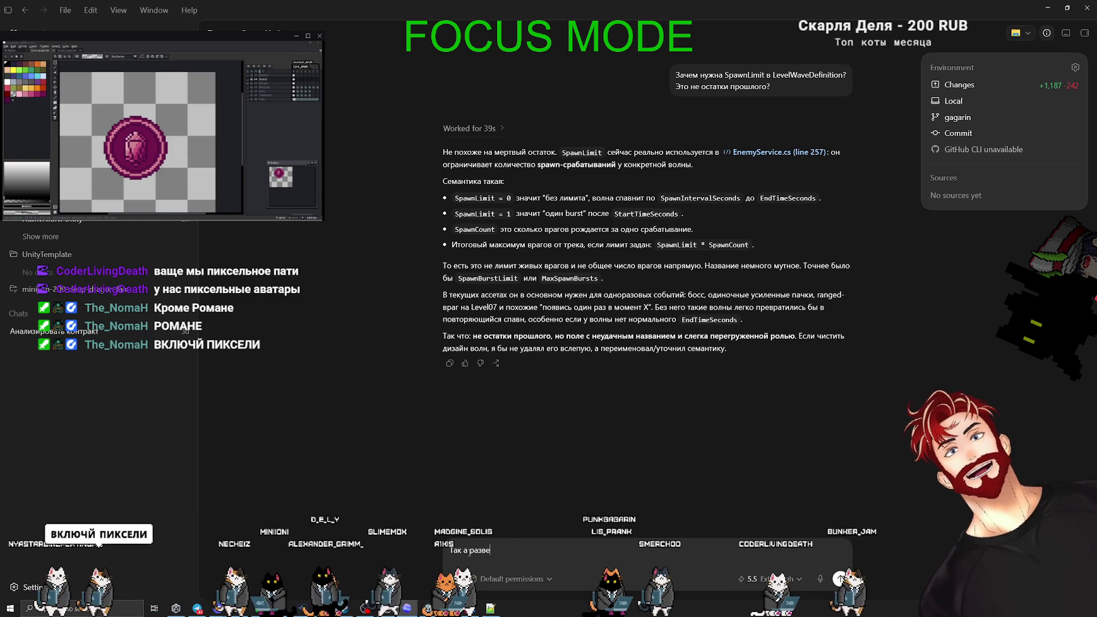
{"action": "type", "text": " EndTimeS"}
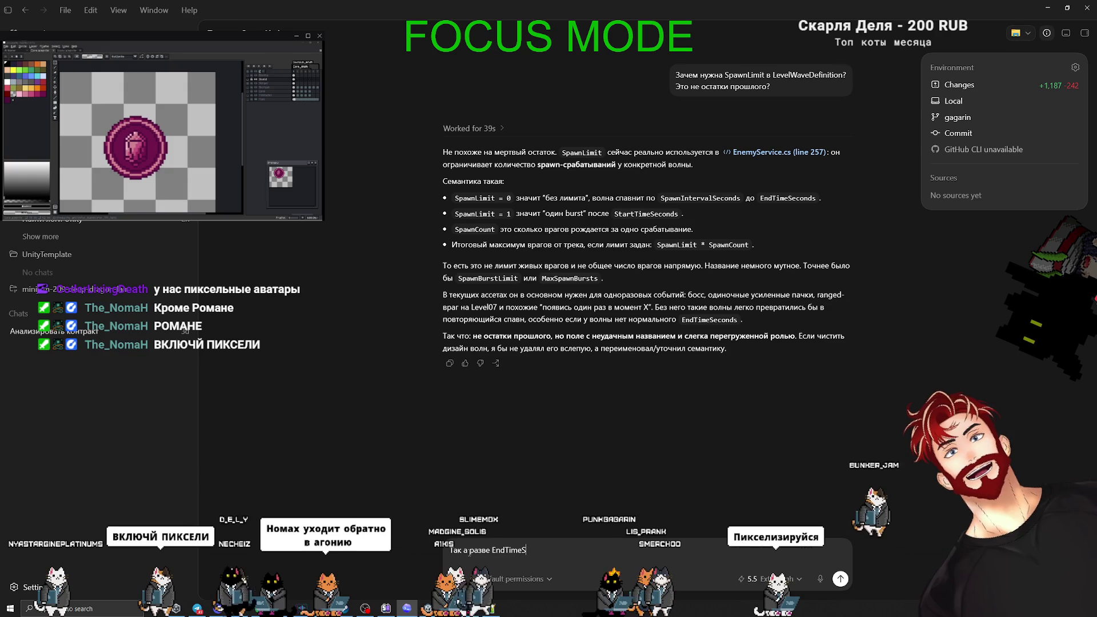
{"action": "type", "text": "econds уже не огра"}
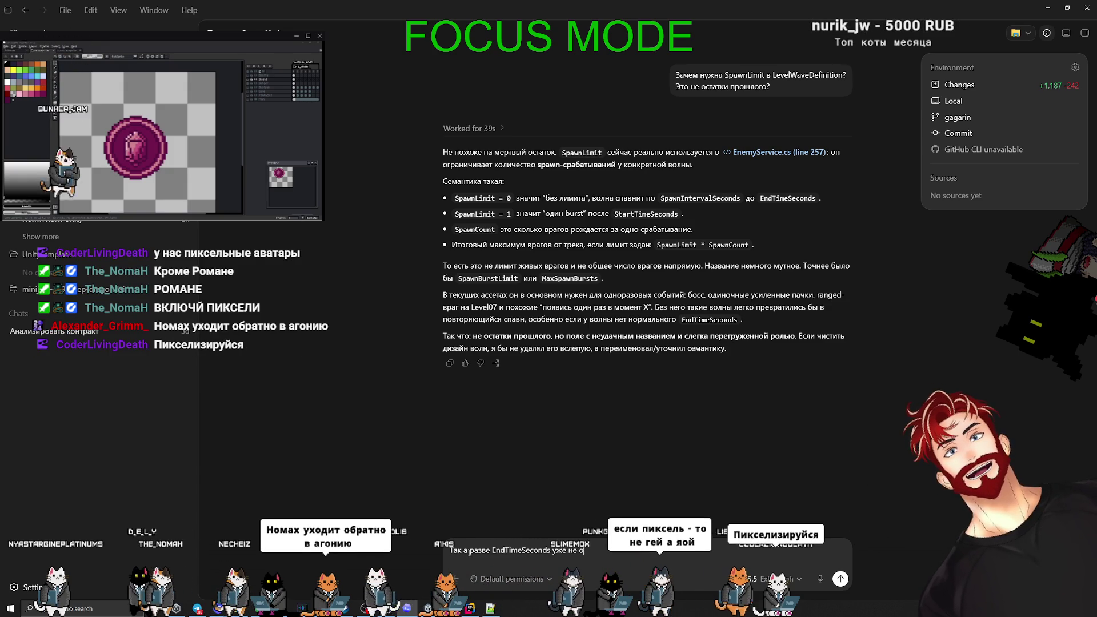
Back in Unity, set Max Health Override to 1 on wave Elements 1 and 2.
{"action": "key", "text": "alt+Tab"}
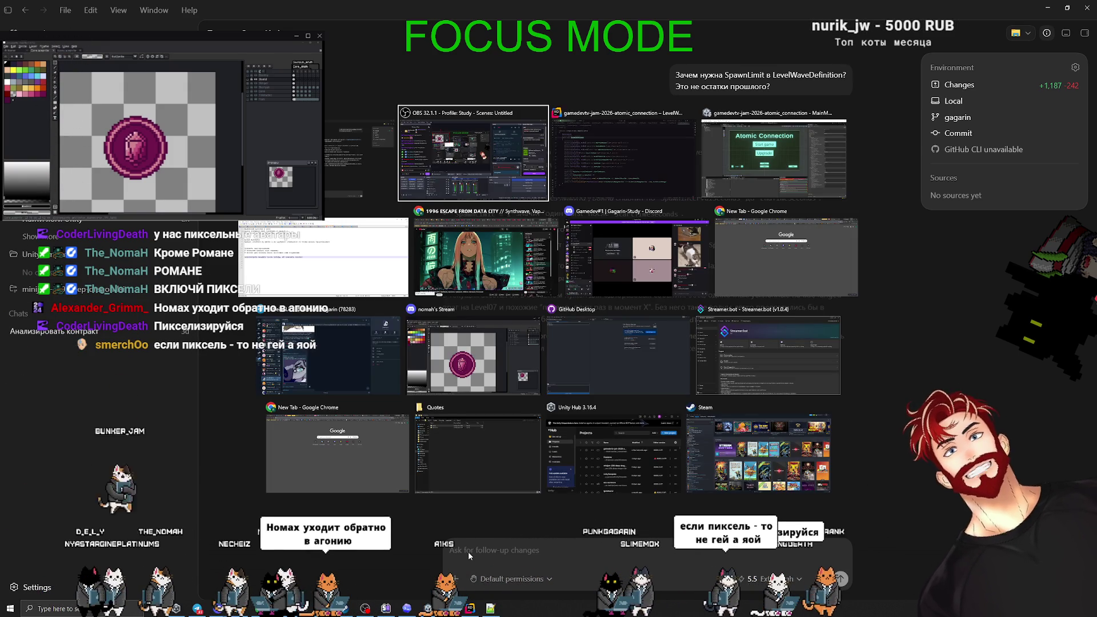
{"action": "key", "text": "alt+Tab"}
{"action": "key", "text": "alt+Tab"}
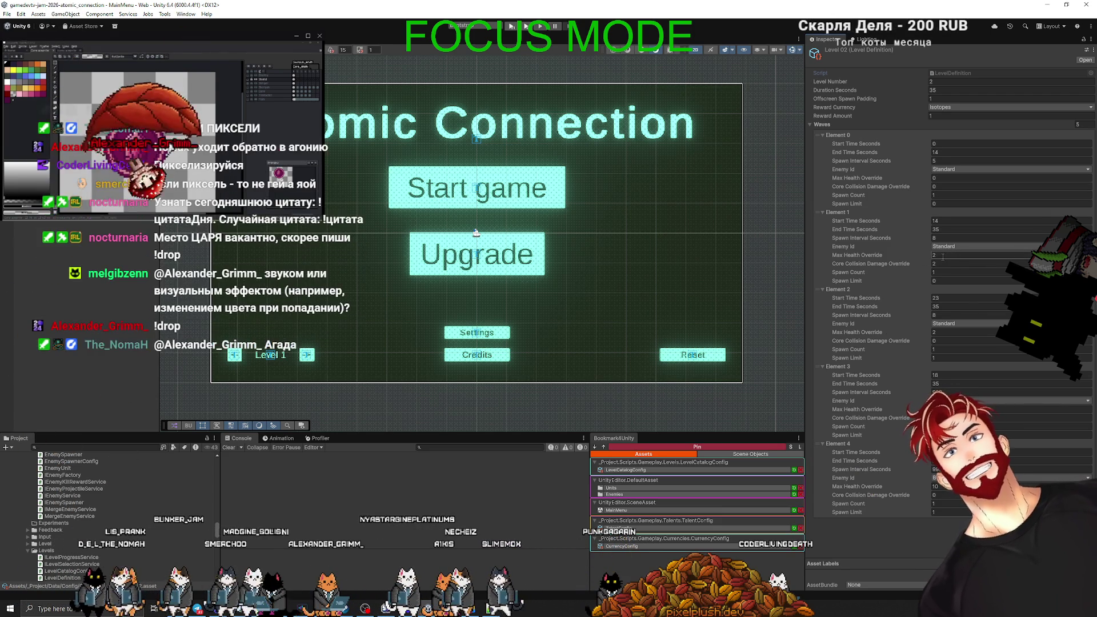
{"action": "left_click", "coordinate": [942, 255]}
{"action": "type", "text": "1"}
{"action": "left_click", "coordinate": [948, 331]}
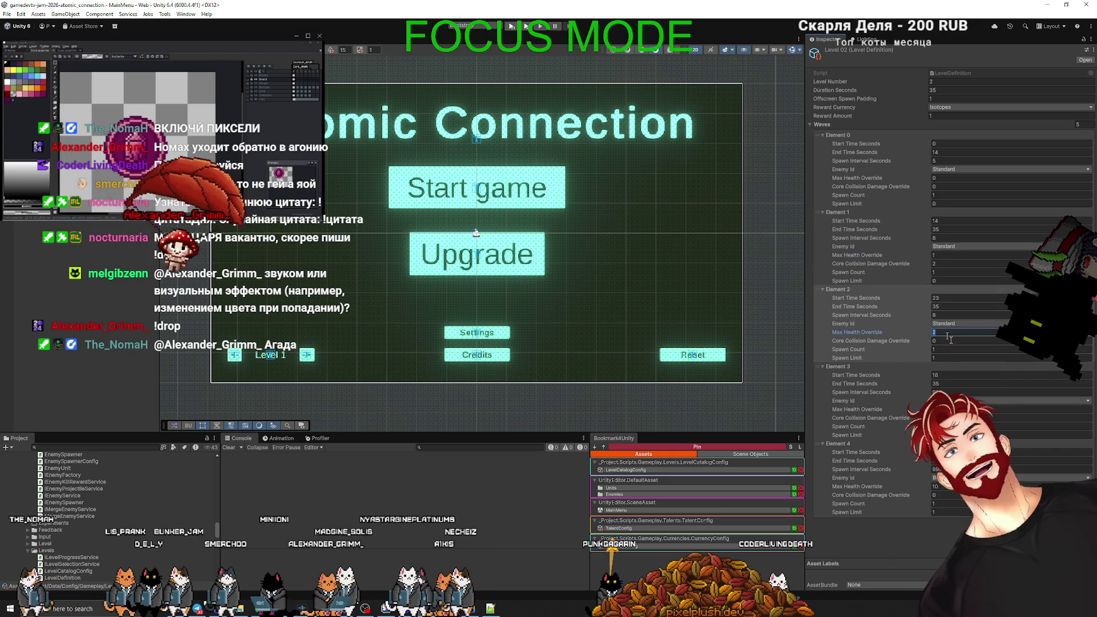
{"action": "type", "text": "1"}
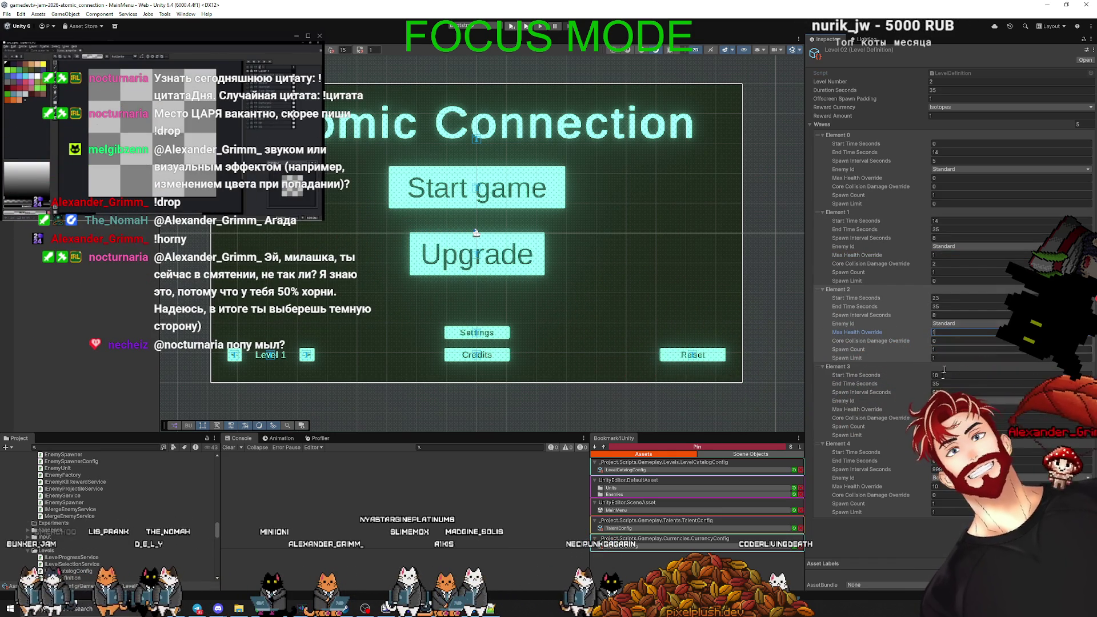
{"action": "left_click", "coordinate": [949, 392]}
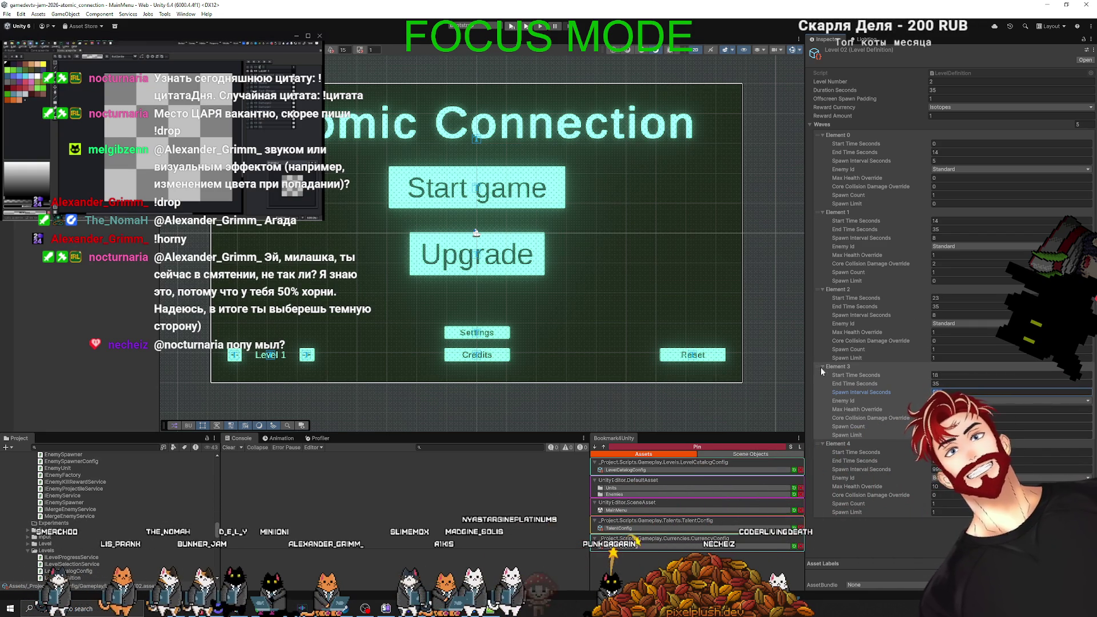
Move the 18-second wave above Element 2, setting its spawn interval to 10 and core damage override to 2.
{"action": "mouse_move", "coordinate": [817, 365]}
{"action": "left_mouse_down"}
{"action": "mouse_move", "coordinate": [810, 304]}
{"action": "mouse_move", "coordinate": [903, 317]}
{"action": "left_mouse_up"}
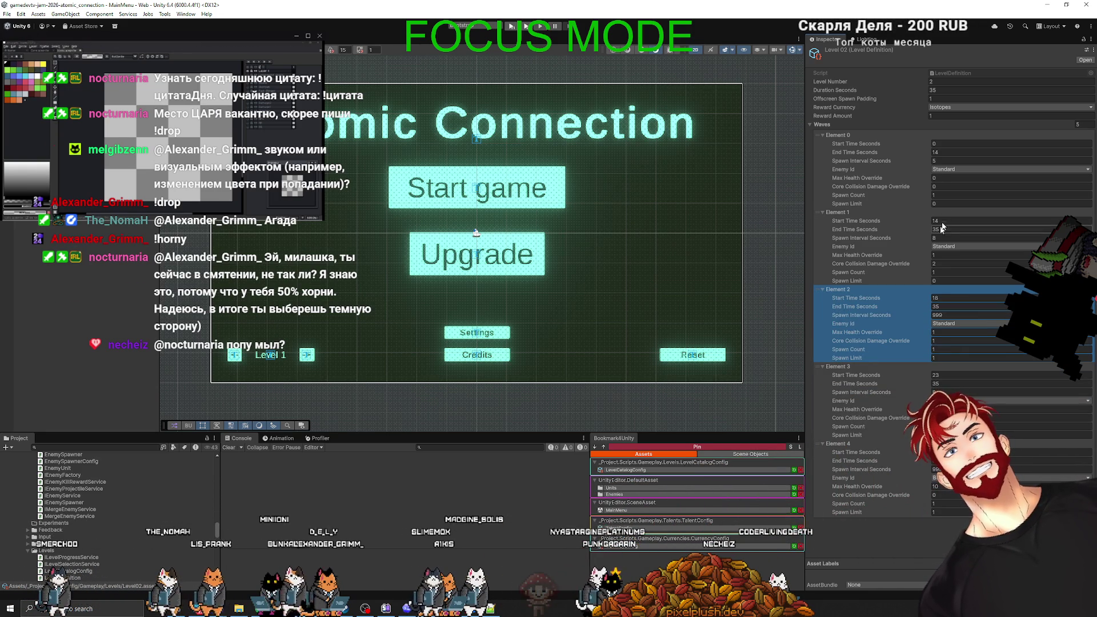
{"action": "left_click", "coordinate": [947, 315]}
{"action": "type", "text": "10"}
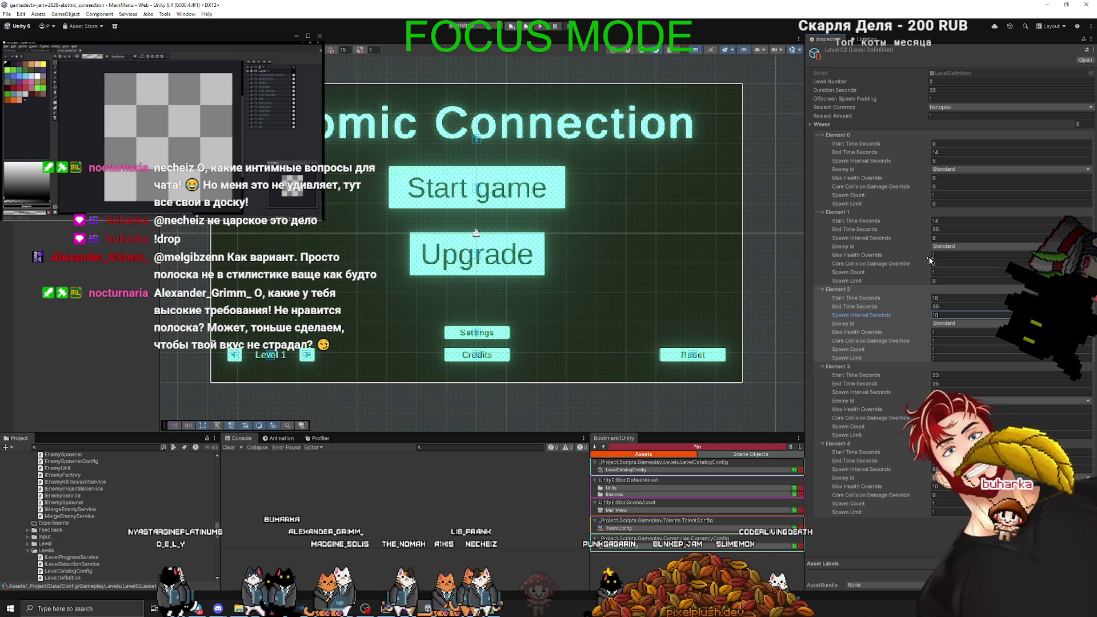
{"action": "left_click_drag", "start_coordinate": [929, 260], "coordinate": [968, 255]}
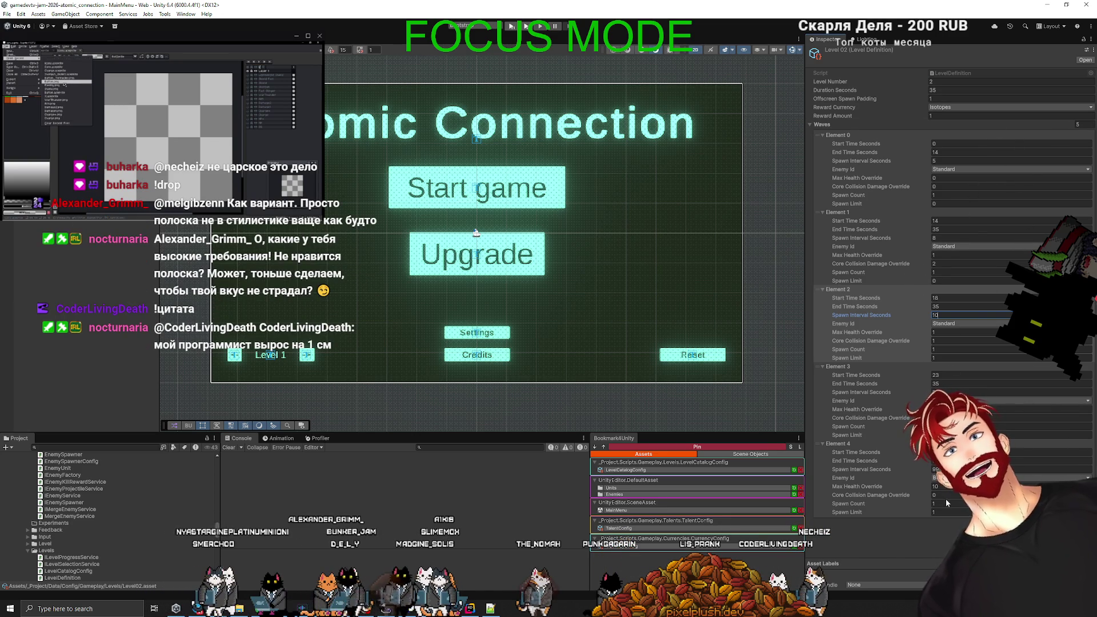
{"action": "left_click", "coordinate": [934, 547]}
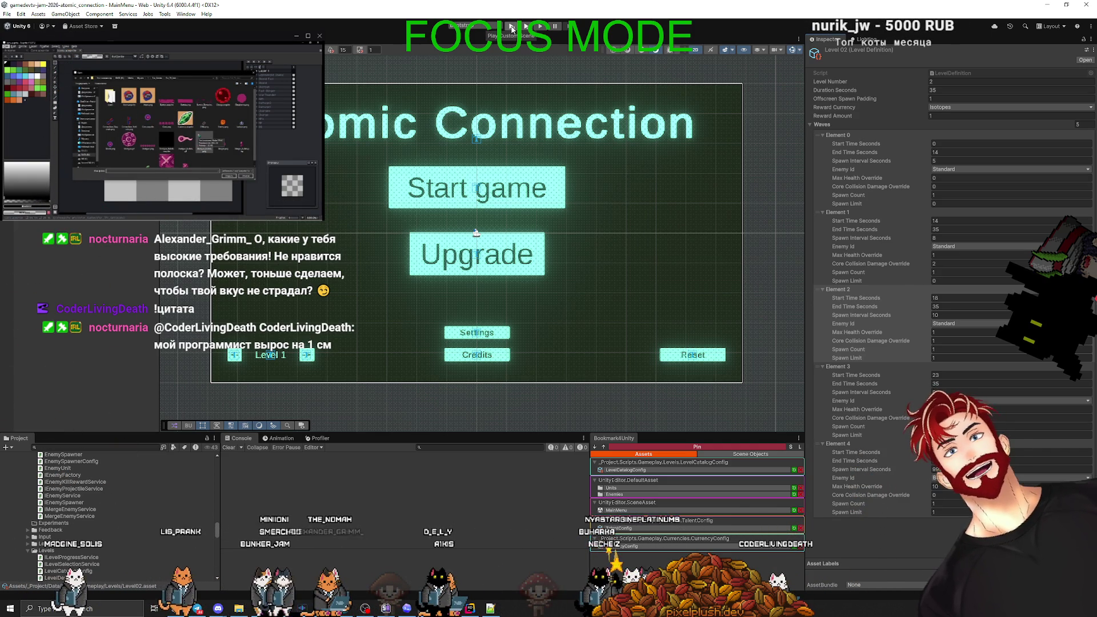
Enter Play mode, look over the upgrades tree, then return to the main menu.
{"action": "left_click", "coordinate": [512, 27]}
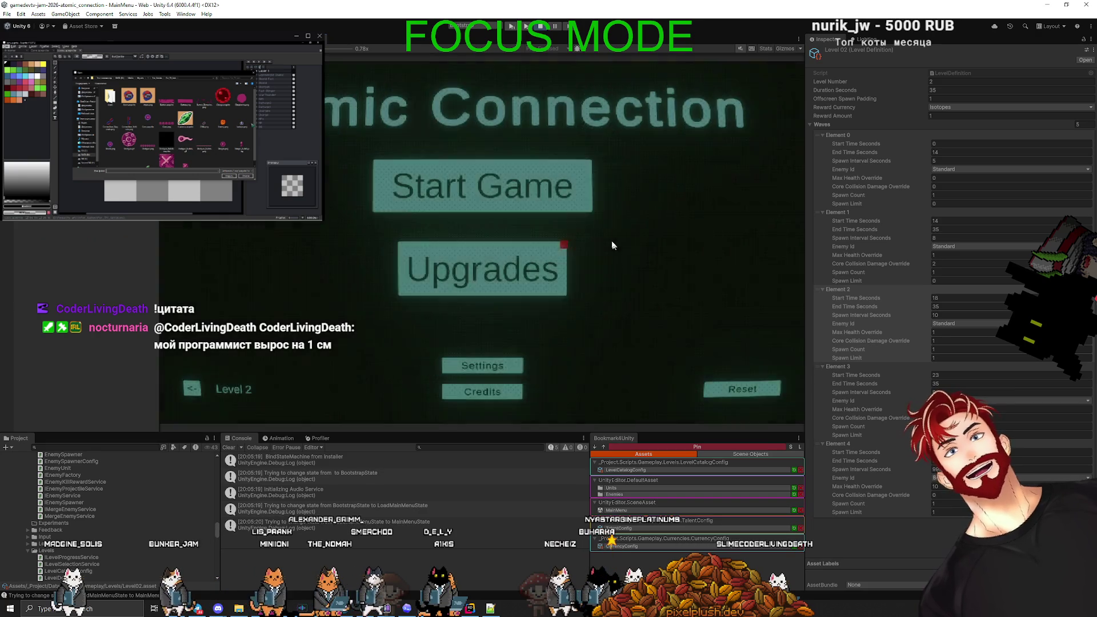
{"action": "left_click", "coordinate": [557, 268]}
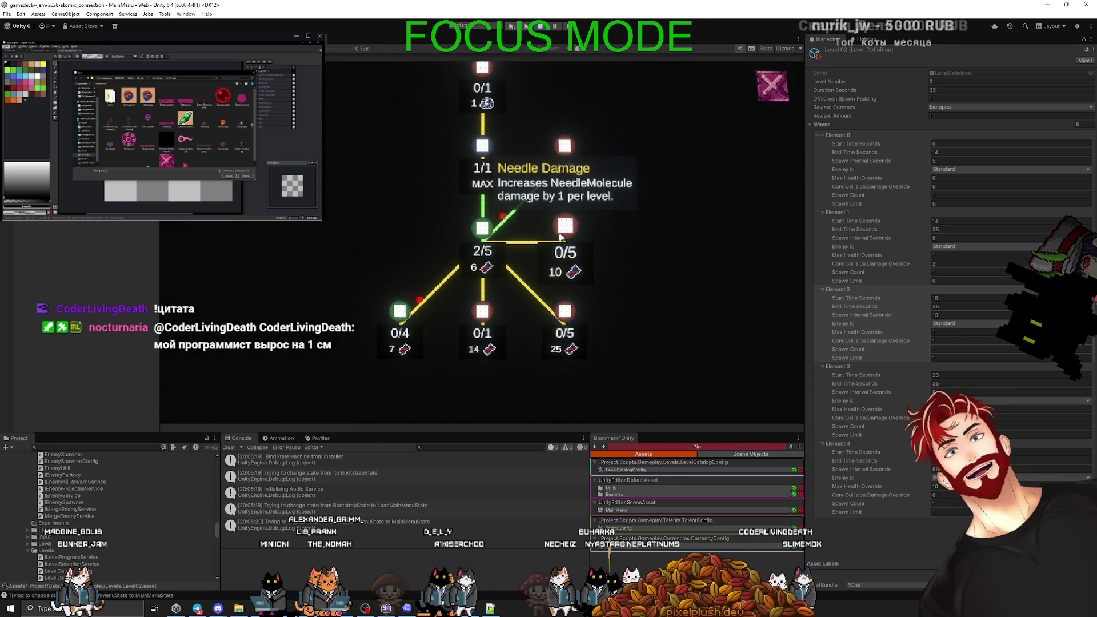
{"action": "key", "text": "Escape"}
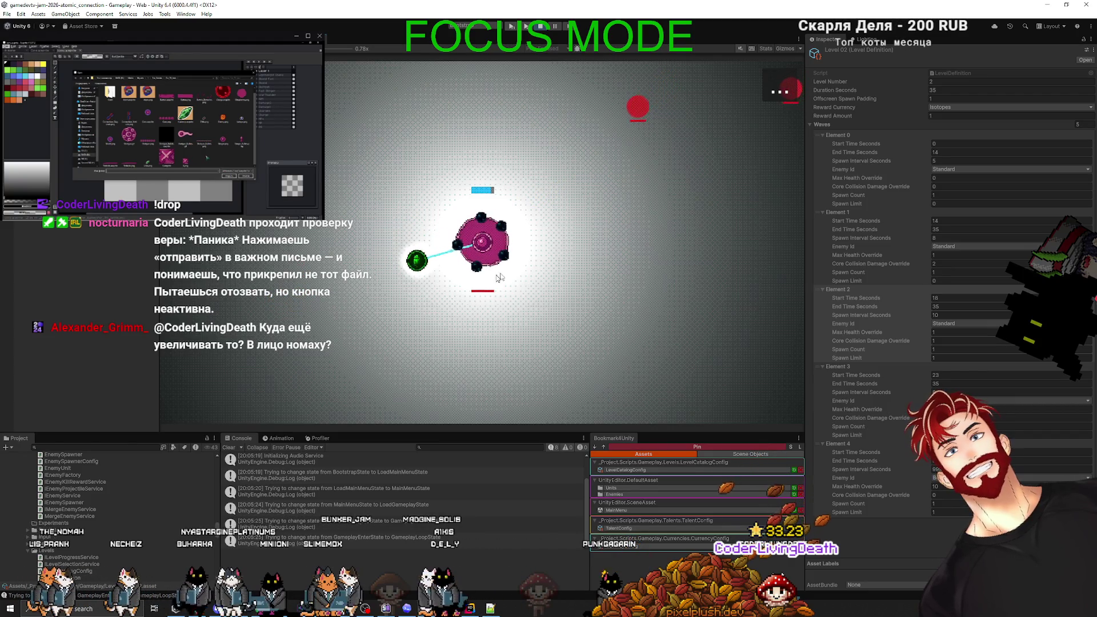
Continue playing Level 2 in the Game view until the core is destroyed.
{"action": "key", "text": "Return"}
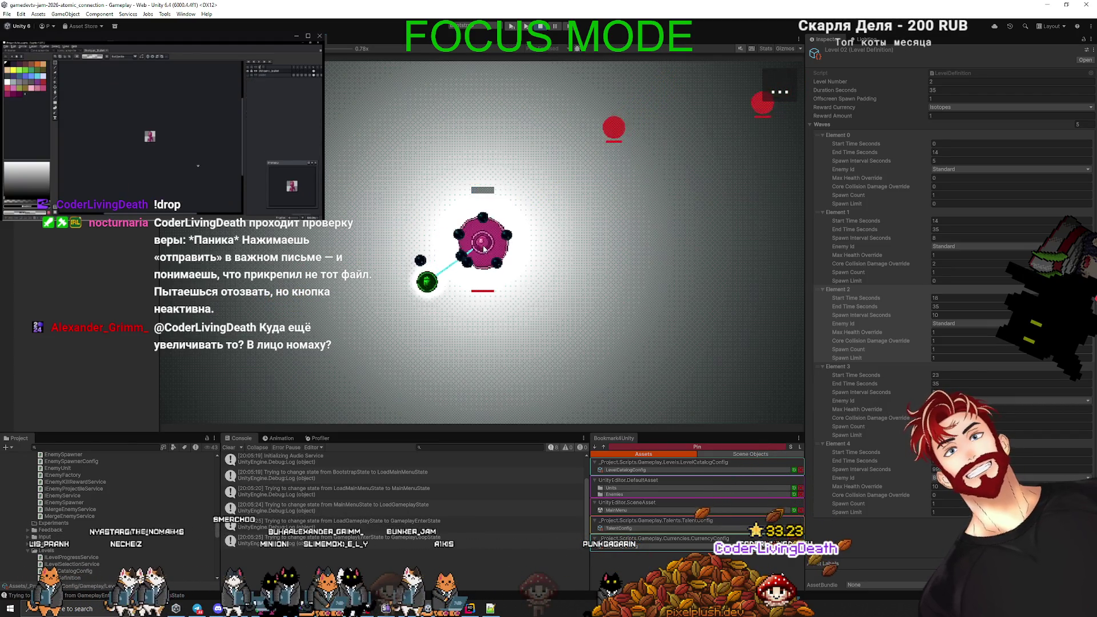
{"action": "key", "text": "plus"}
{"action": "key", "text": "plus"}
{"action": "key", "text": "plus"}
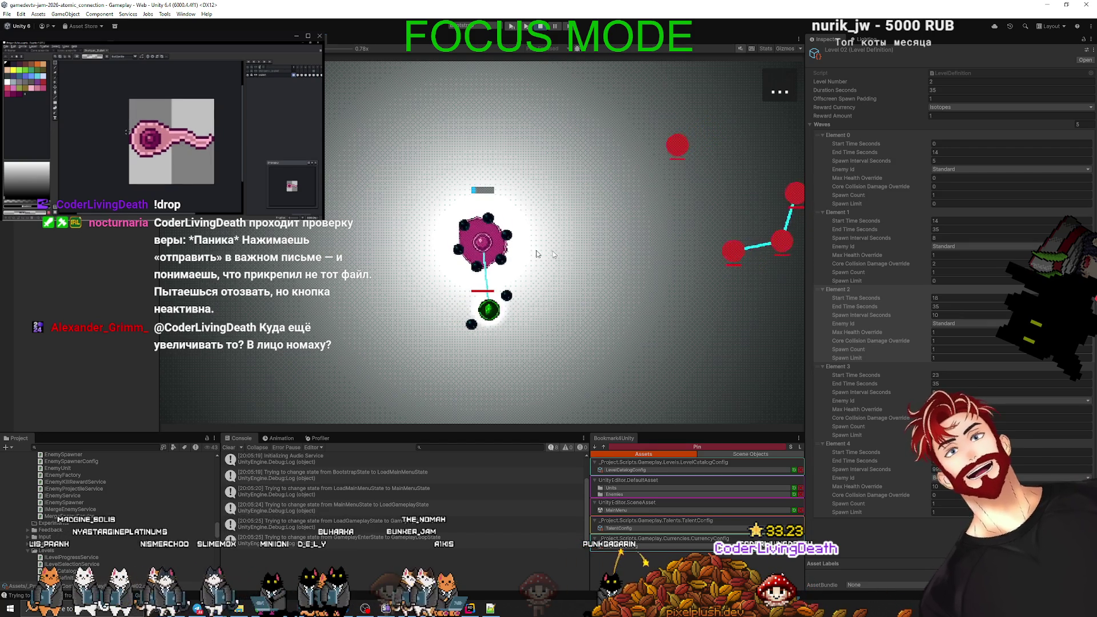
{"action": "key", "text": "ctrl+a"}
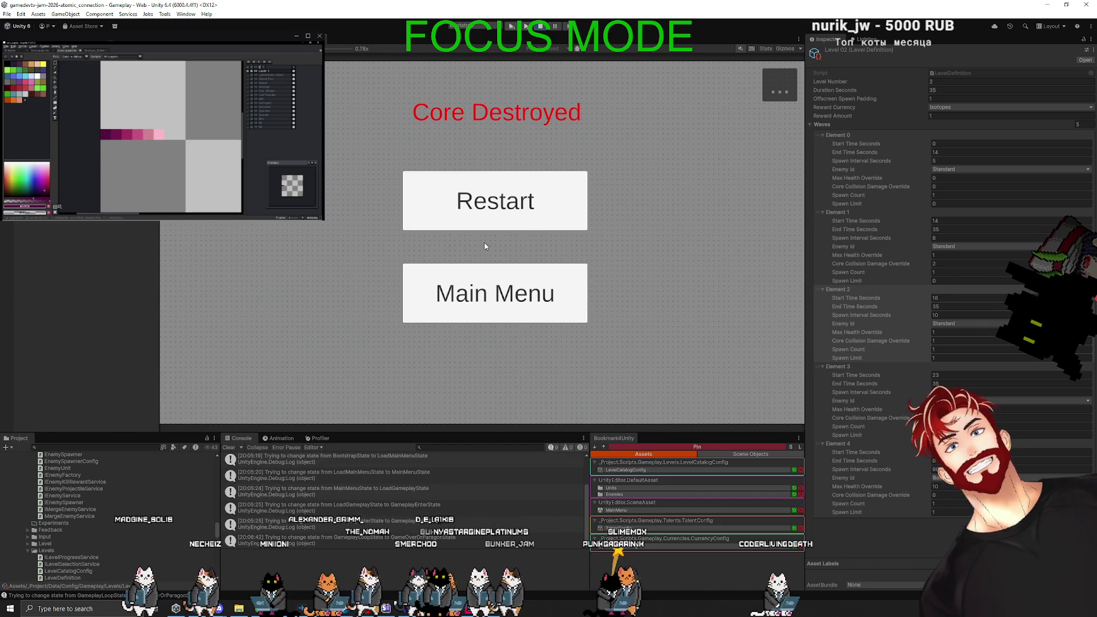
Go from the Core Destroyed screen to the upgrade tree and buy the 10-cost upgrade to 1/5.
{"action": "left_click", "coordinate": [495, 284]}
{"action": "left_click", "coordinate": [558, 252]}
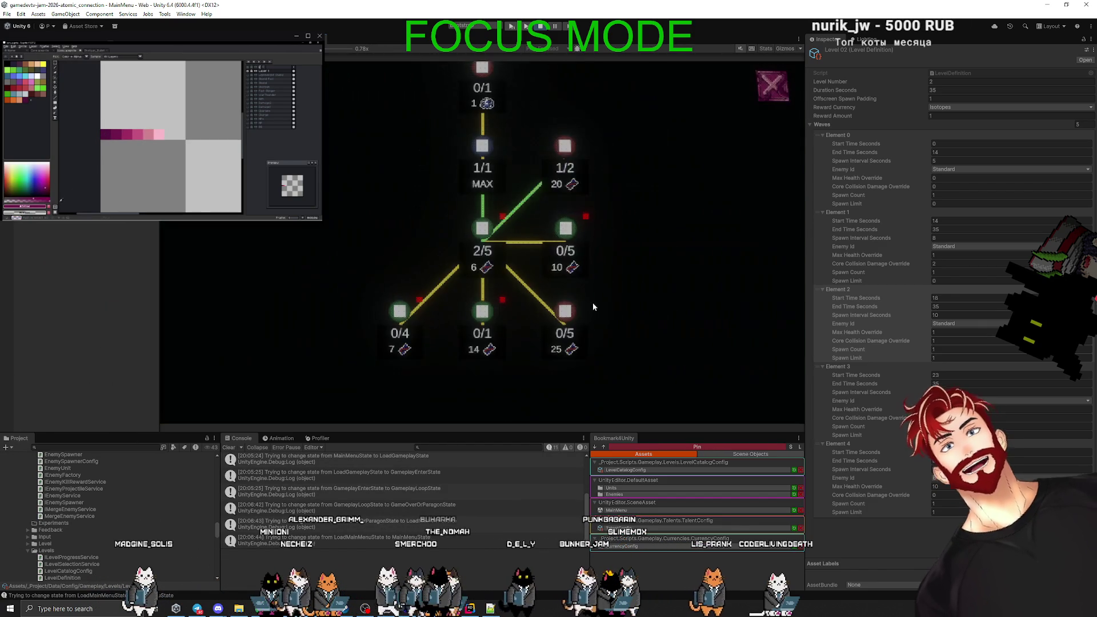
{"action": "left_click", "coordinate": [570, 234]}
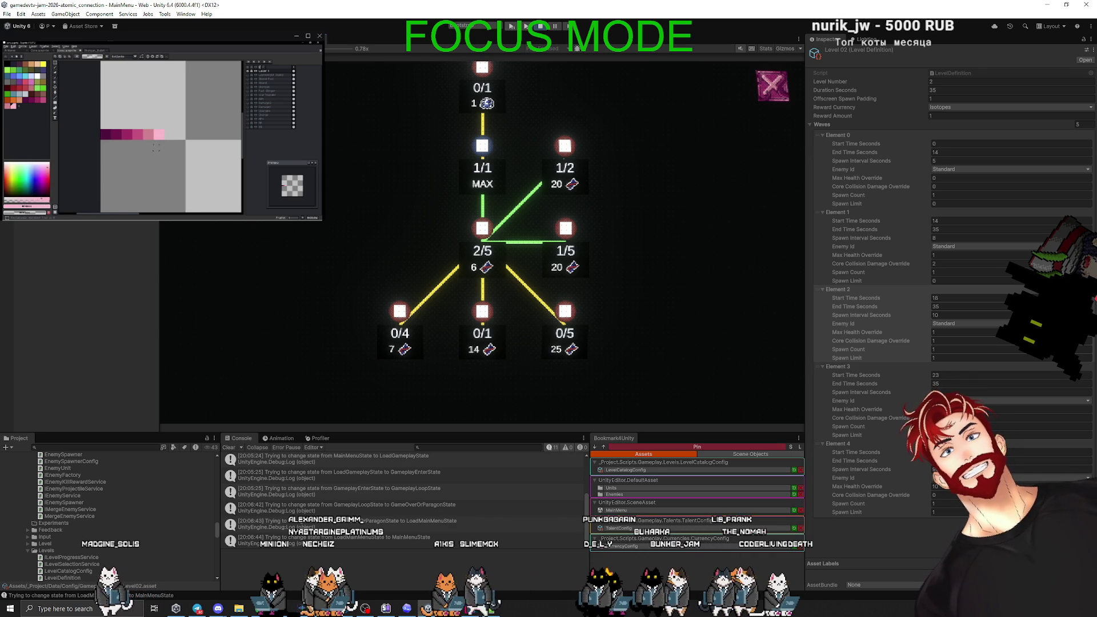
{"action": "key", "text": "ctrl+z"}
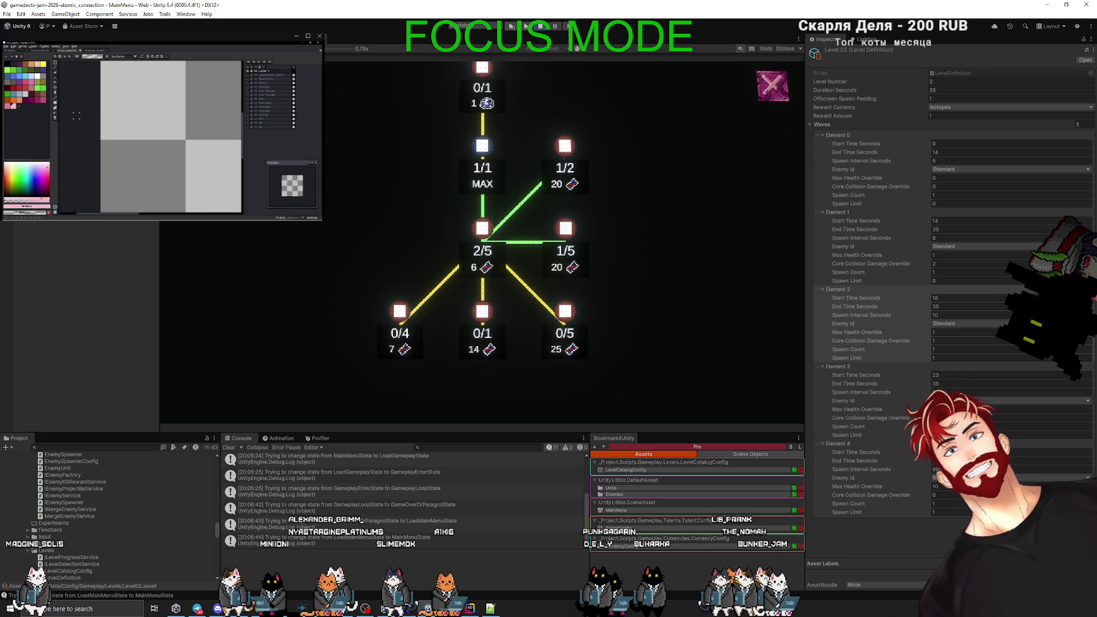
{"action": "scroll", "coordinate": [166, 180], "scroll_direction": "down", "scroll_amount": 3}
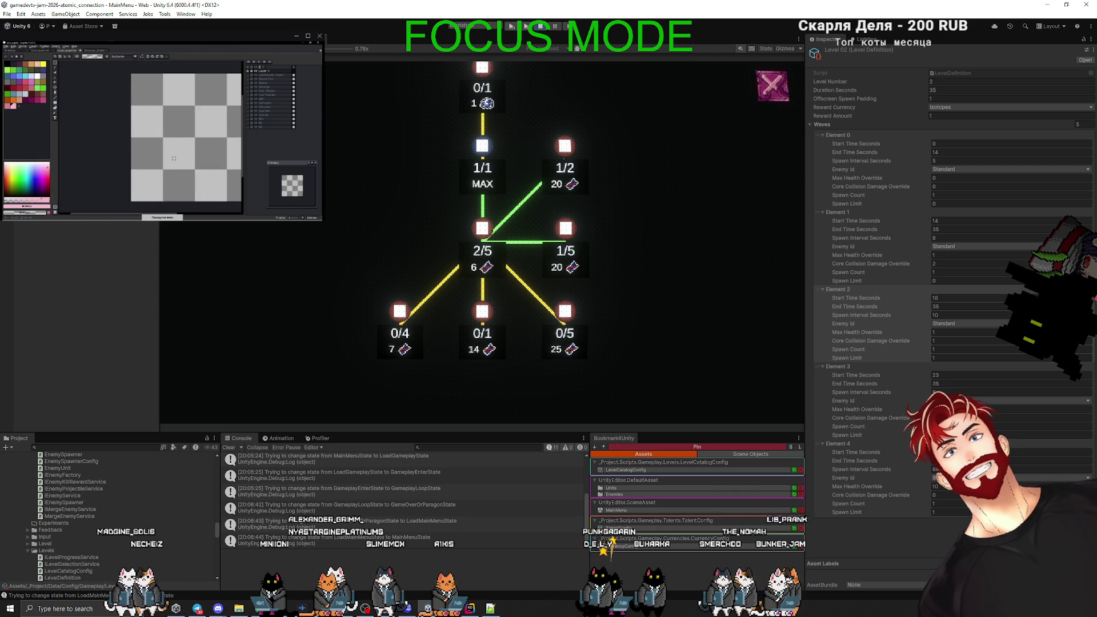
Change Element 0's End Time Seconds from 14 to 35.
{"action": "scroll", "coordinate": [134, 156], "scroll_direction": "up", "scroll_amount": 2}
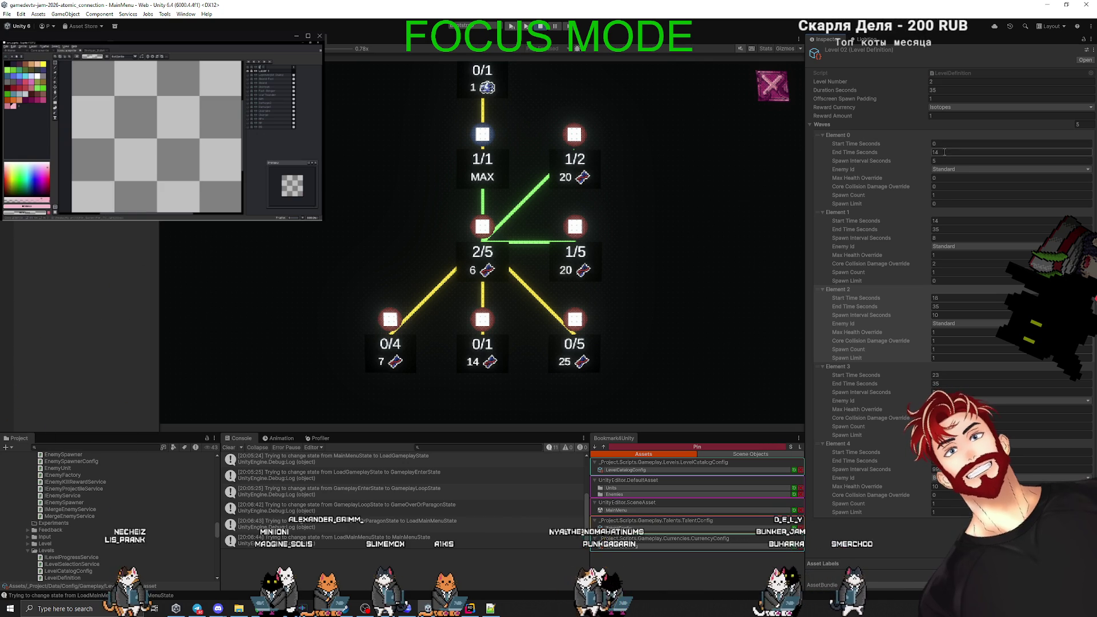
{"action": "left_click", "coordinate": [947, 152]}
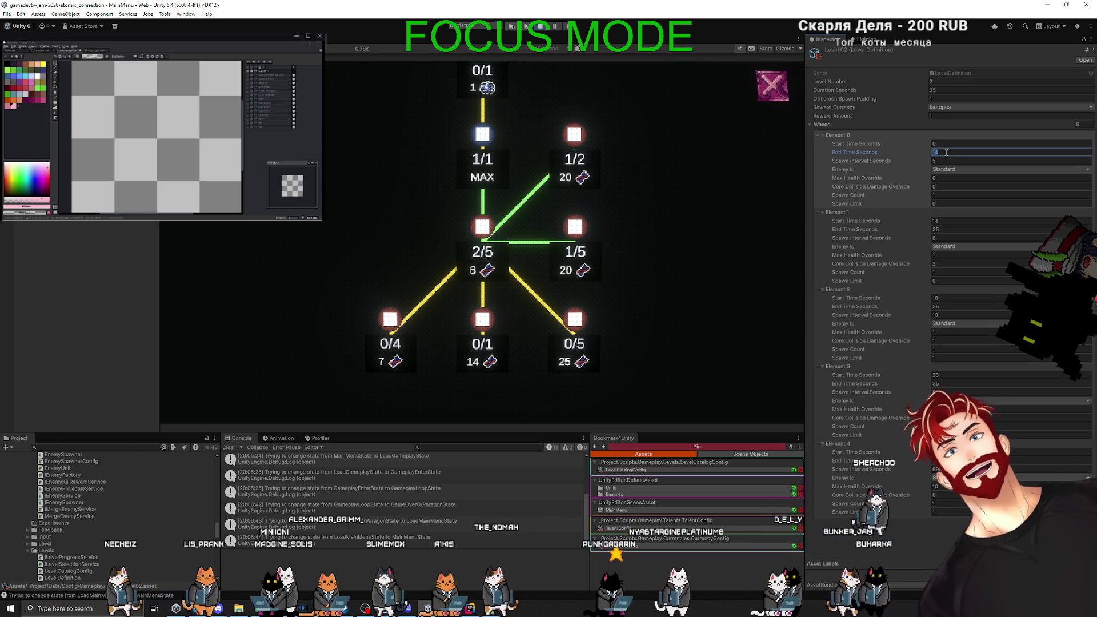
{"action": "type", "text": "35"}
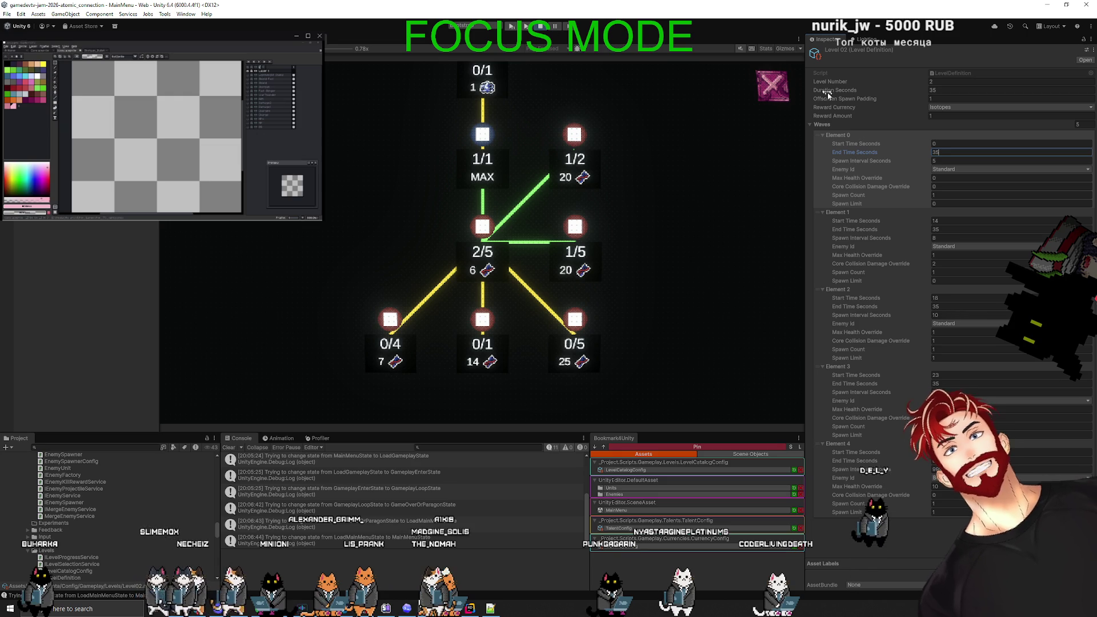
{"action": "left_click", "coordinate": [766, 91]}
Play another test round, then return to the main menu, stop Play mode and switch to GitHub Desktop.
{"action": "left_click", "coordinate": [530, 191]}
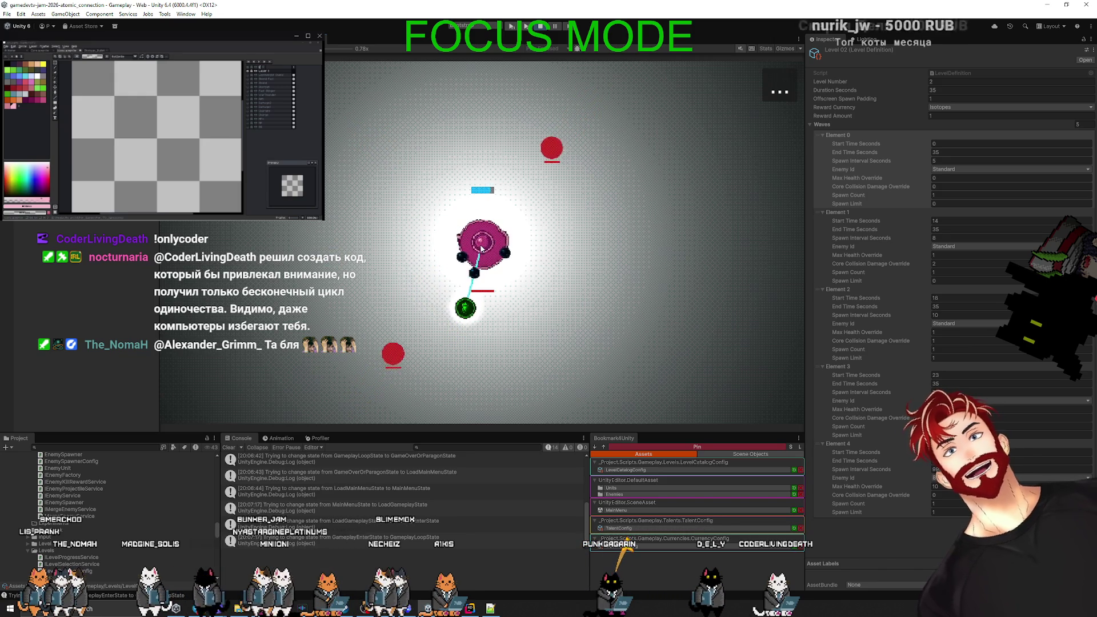
{"action": "left_click_drag", "start_coordinate": [168, 150], "coordinate": [166, 149]}
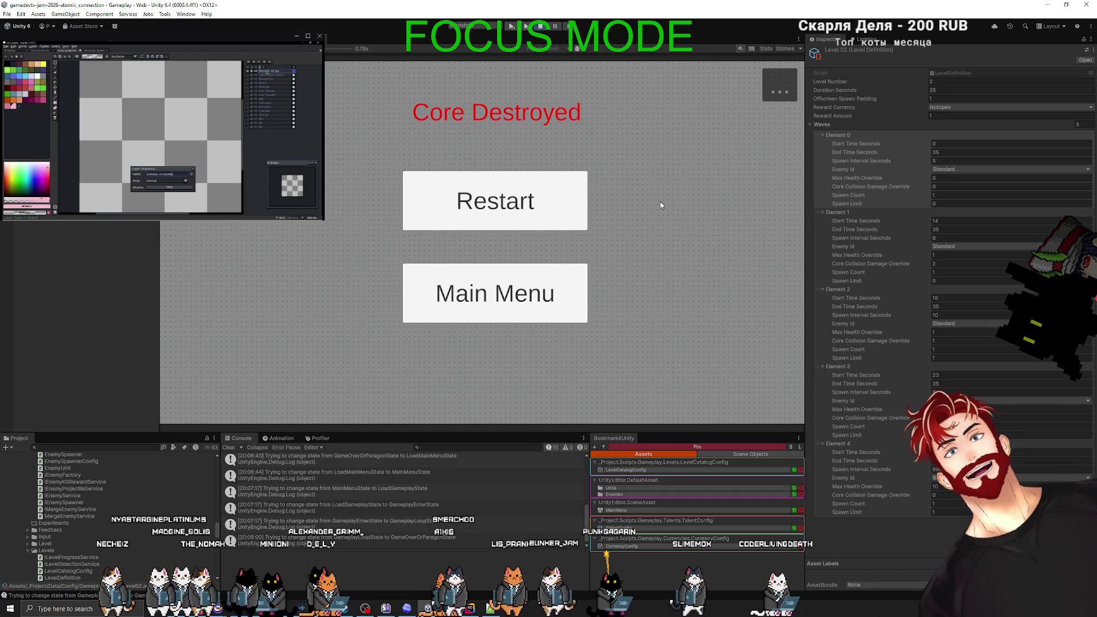
{"action": "left_click", "coordinate": [535, 308]}
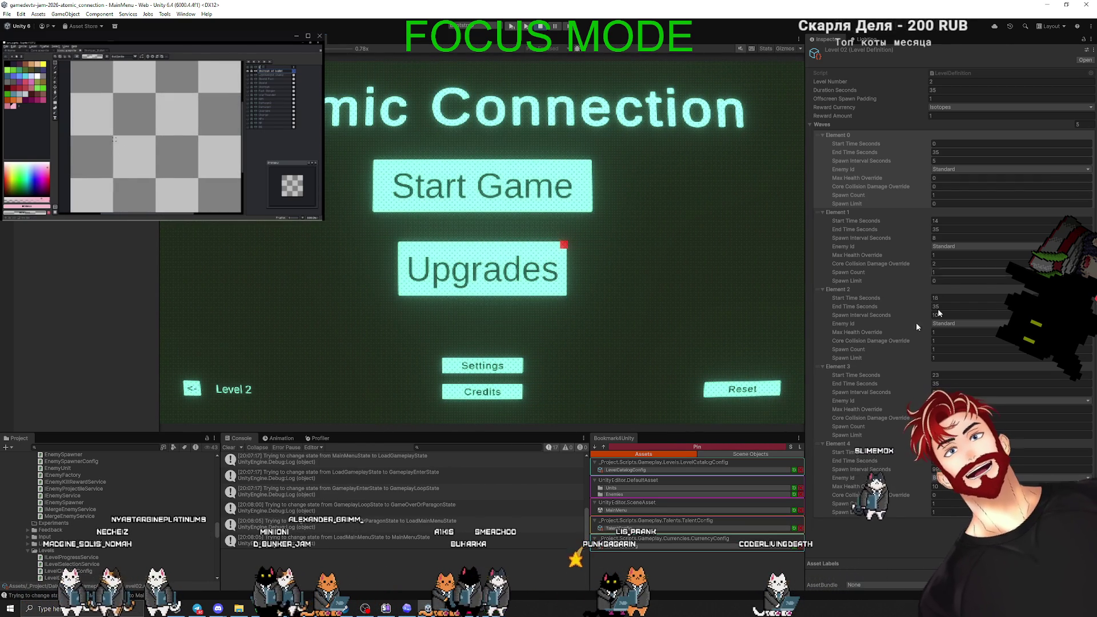
{"action": "left_click", "coordinate": [526, 26]}
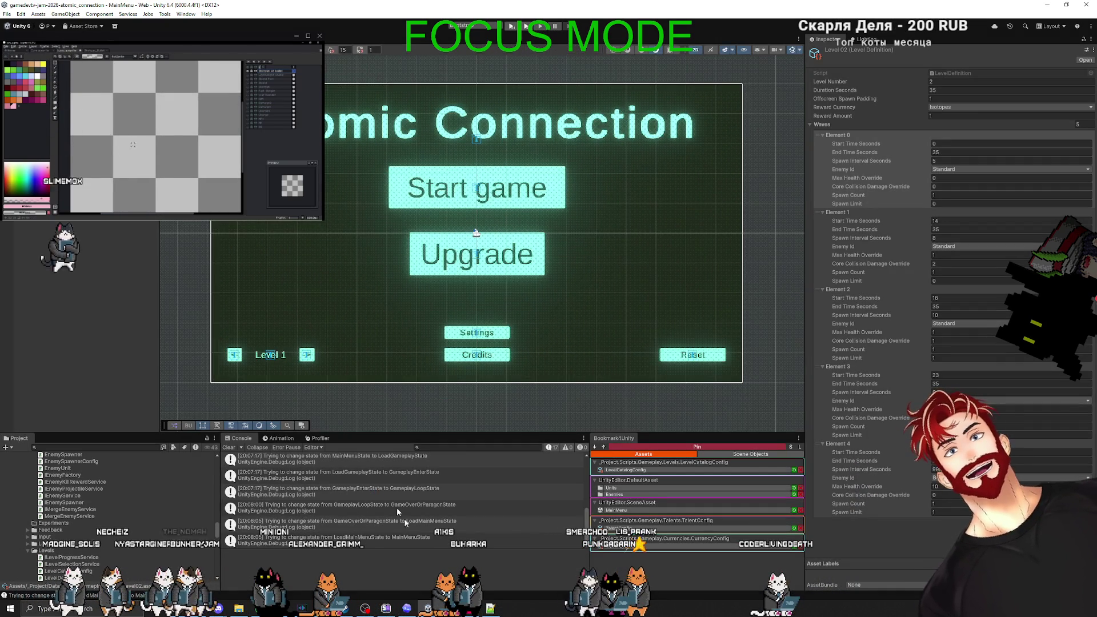
{"action": "key", "text": "alt+Tab"}
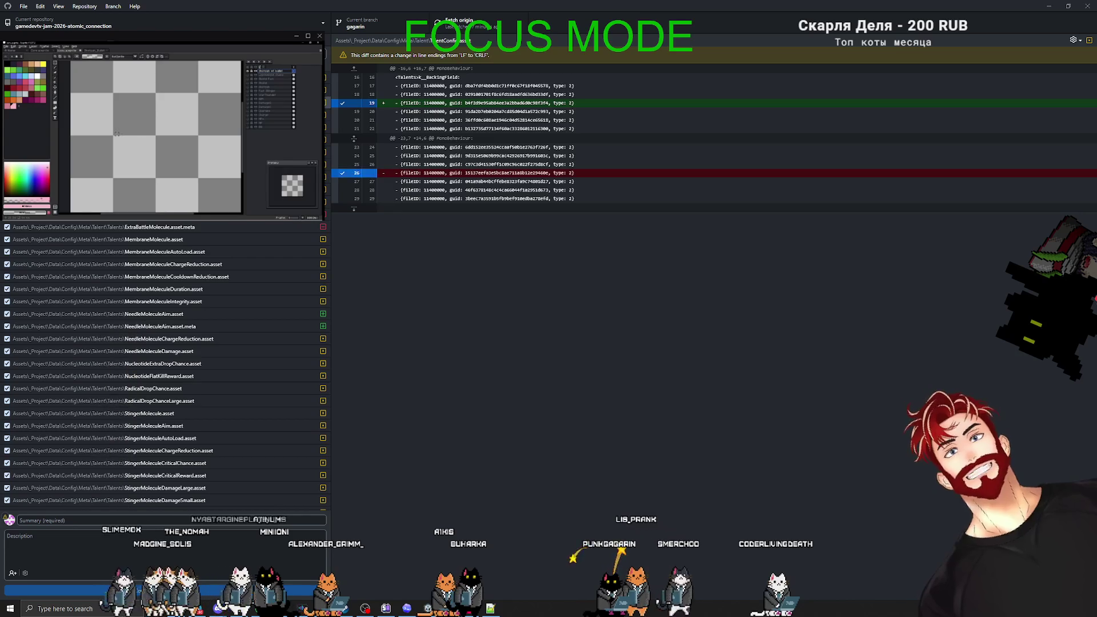
Review the changed files, check Currency Config in Unity, and commit them to gagarin with summary 'Some'.
{"action": "scroll", "coordinate": [240, 223], "scroll_direction": "down", "scroll_amount": 5}
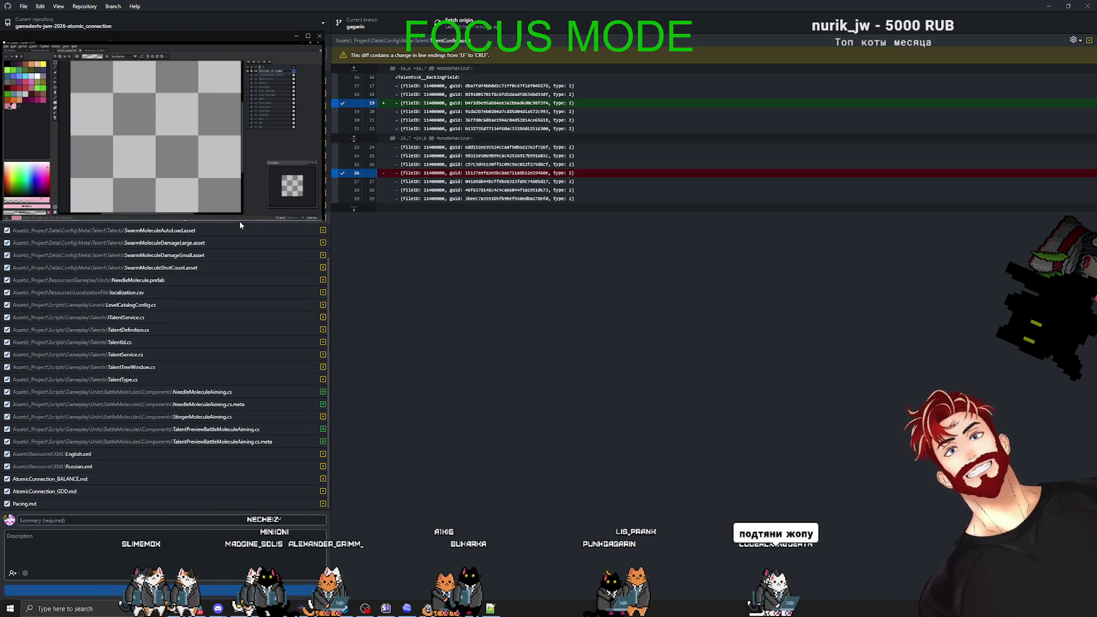
{"action": "scroll", "coordinate": [240, 225], "scroll_direction": "up", "scroll_amount": 5}
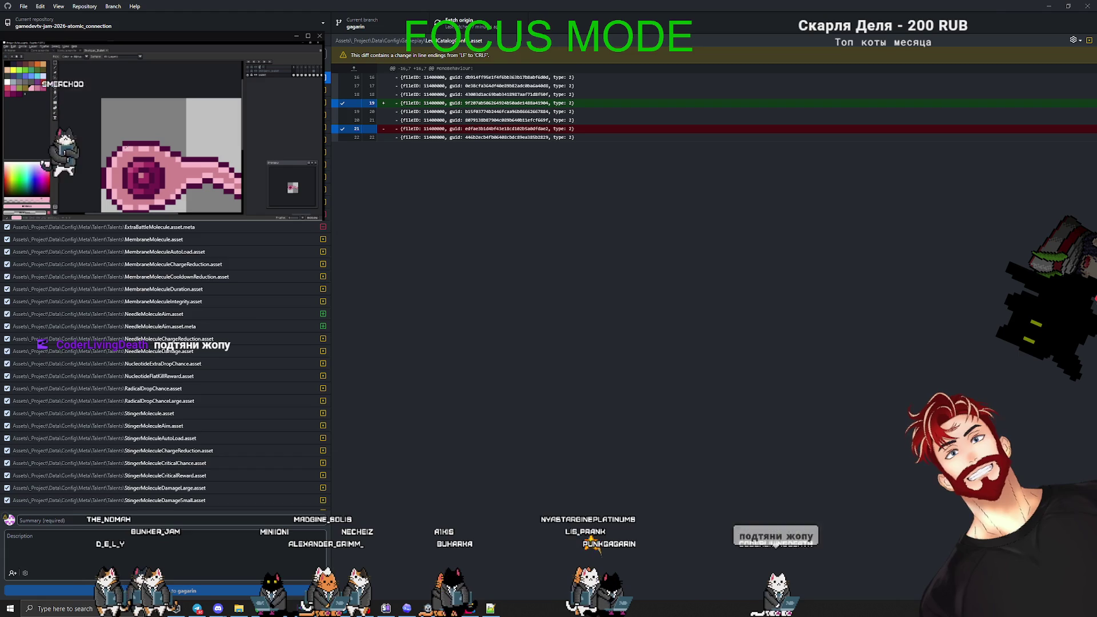
{"action": "key", "text": "alt+Tab"}
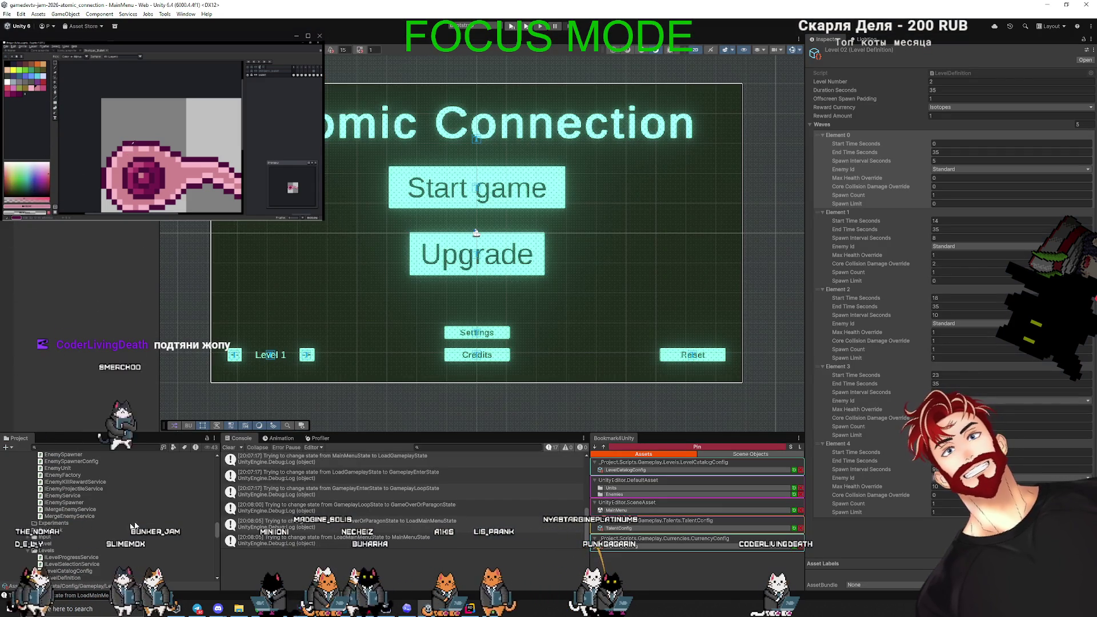
{"action": "left_click", "coordinate": [640, 545]}
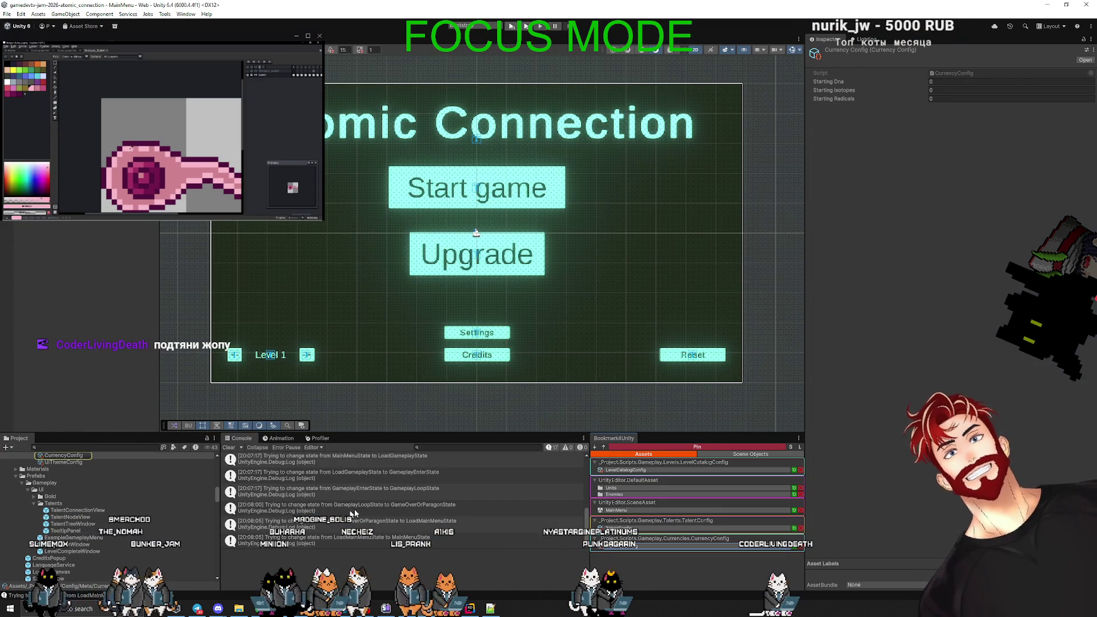
{"action": "key", "text": "alt+Tab"}
{"action": "key", "text": "alt+Tab"}
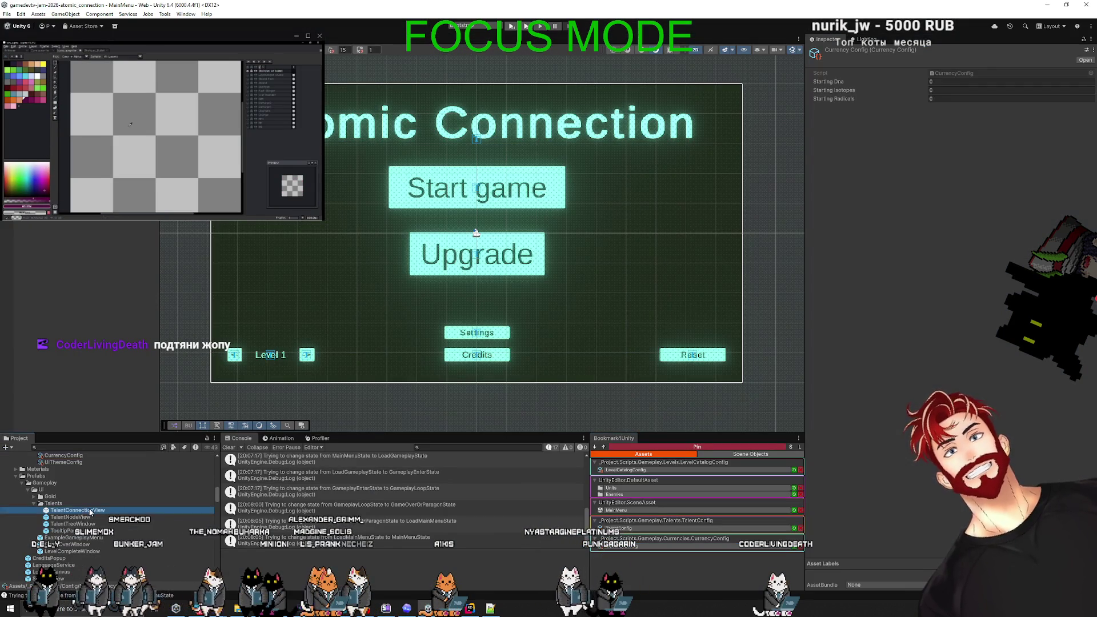
{"action": "key", "text": "alt+Tab"}
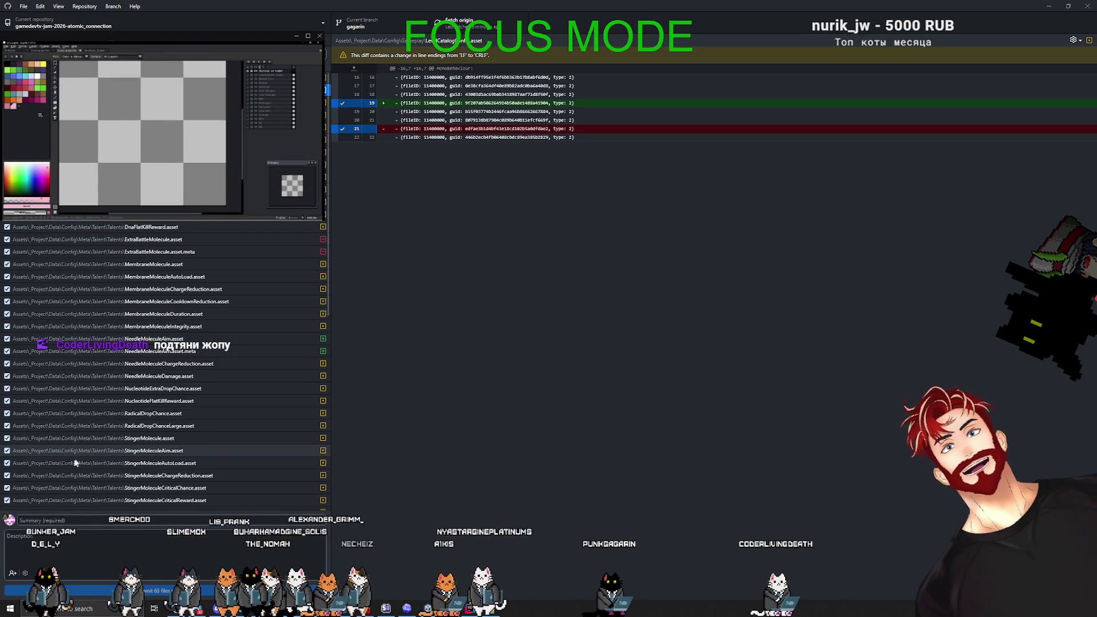
{"action": "scroll", "coordinate": [122, 119], "scroll_direction": "left", "scroll_amount": 2}
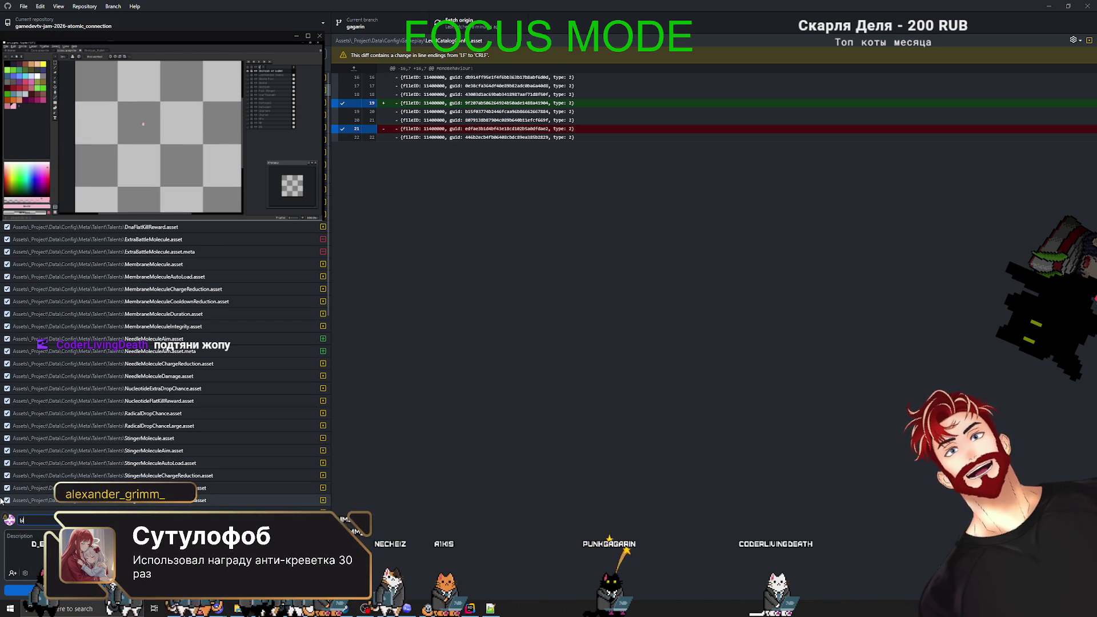
{"action": "type", "text": "Some balance c"}
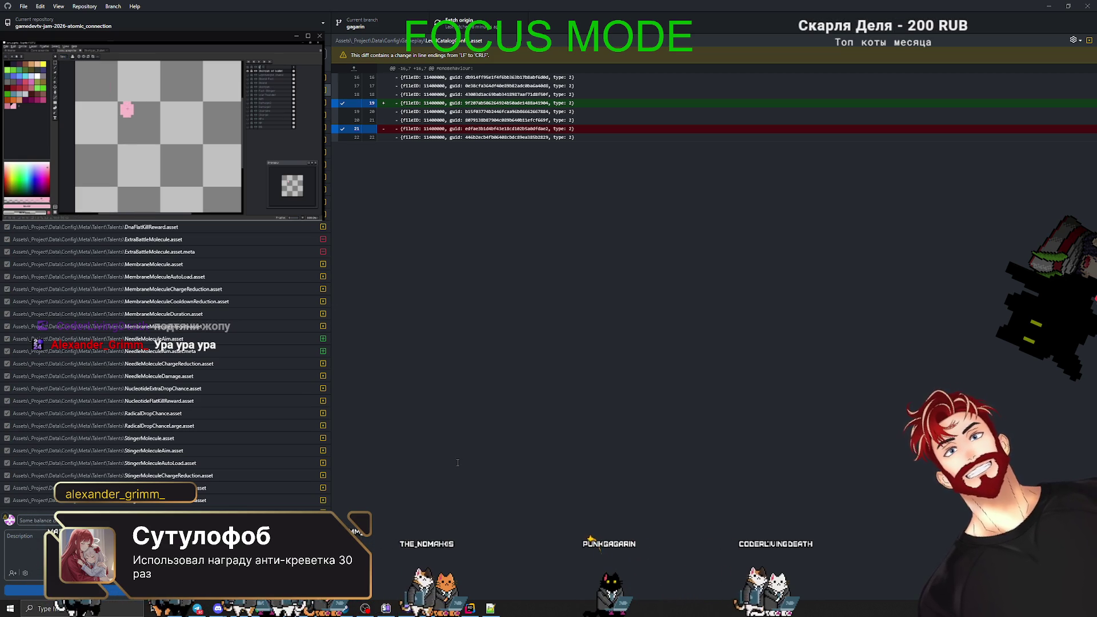
{"action": "key", "text": "ctrl+Return"}
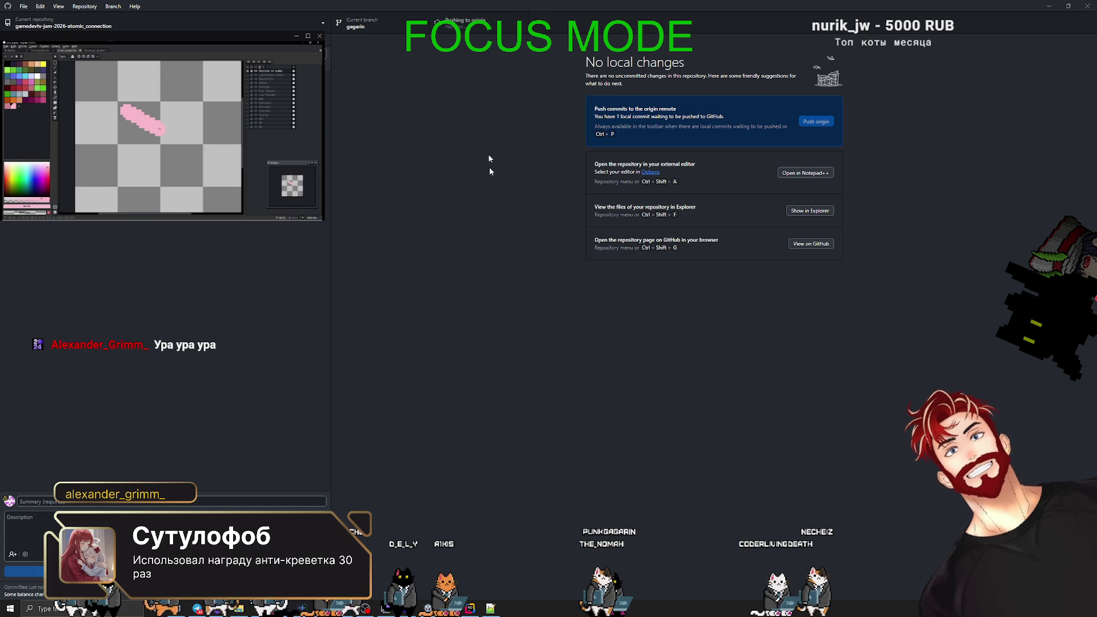
In Rider, update the main branch from the remote.
{"action": "left_click", "coordinate": [471, 608]}
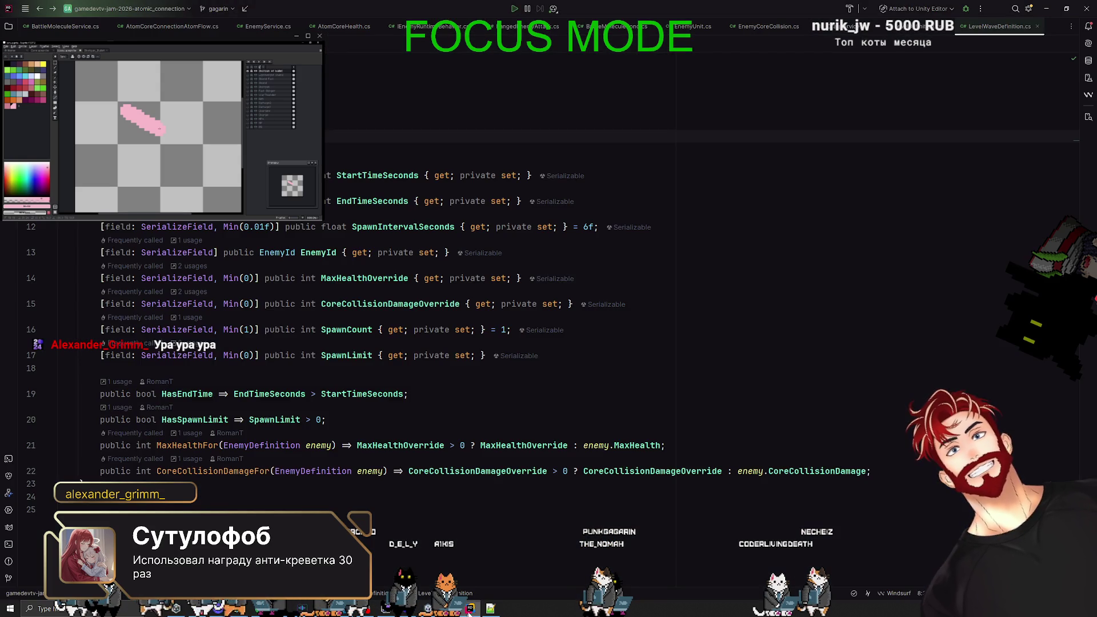
{"action": "left_click", "coordinate": [220, 11]}
{"action": "mouse_move", "coordinate": [336, 117]}
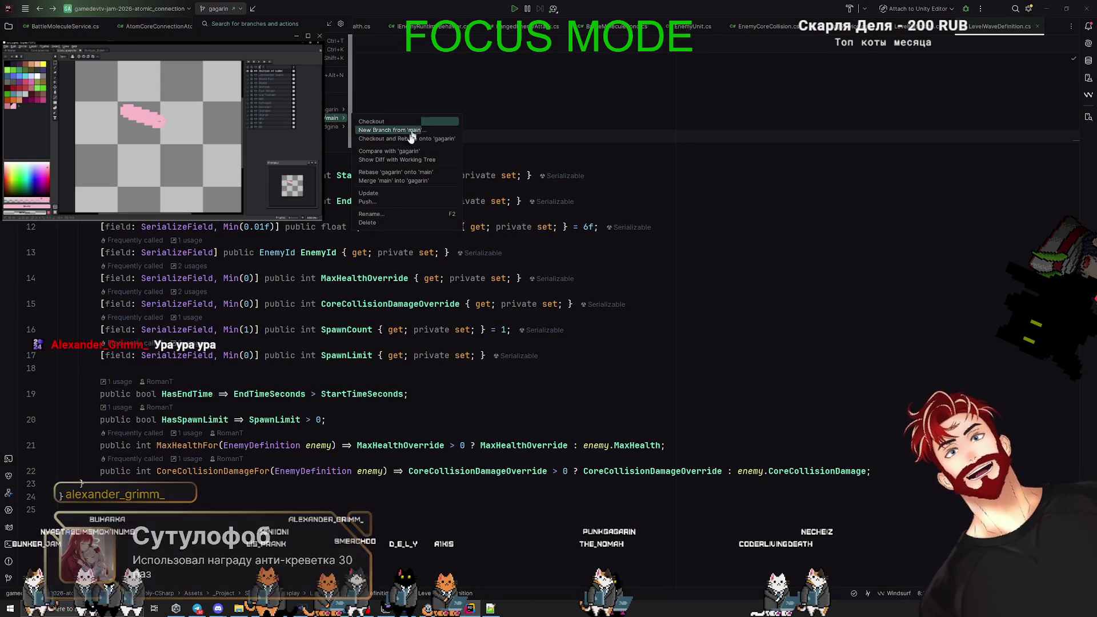
{"action": "left_click", "coordinate": [377, 194]}
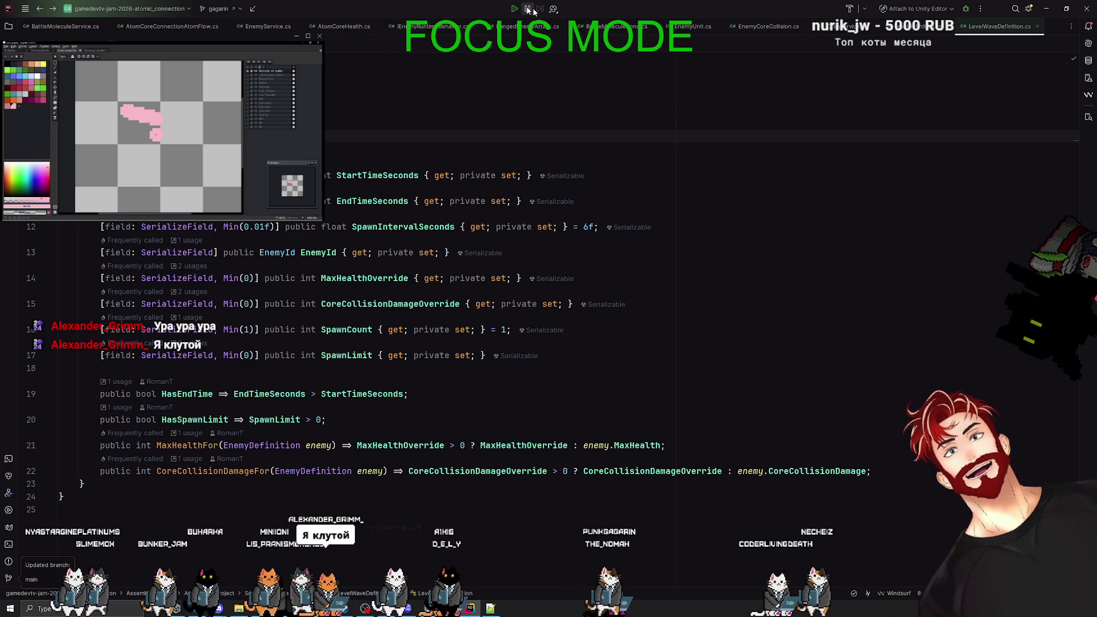
{"action": "left_click", "coordinate": [222, 10]}
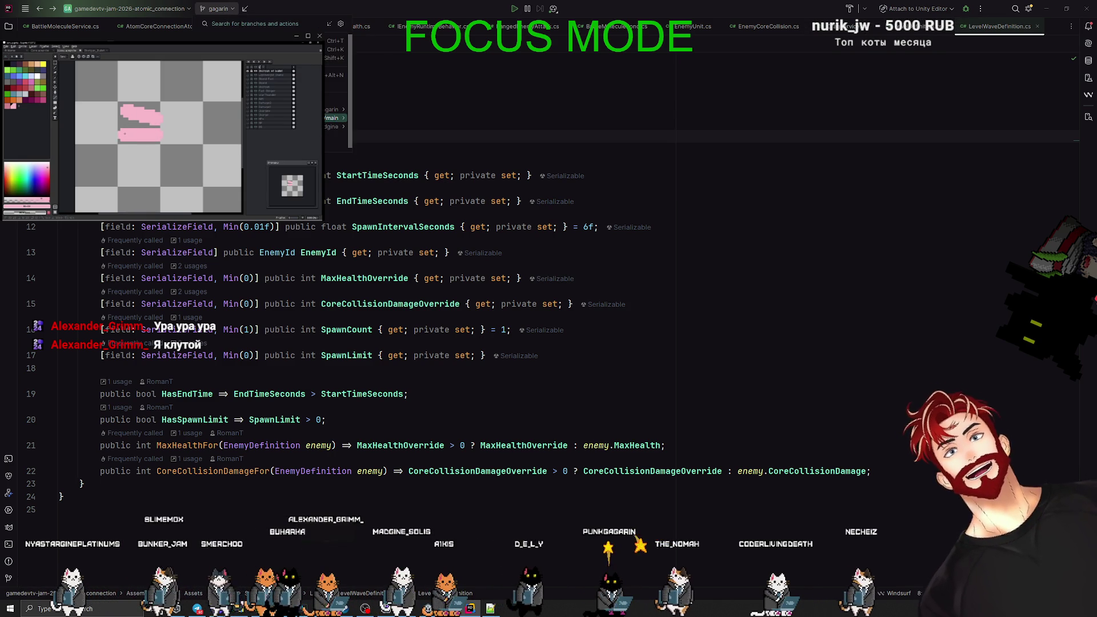
{"action": "mouse_move", "coordinate": [334, 117]}
{"action": "left_click", "coordinate": [370, 193]}
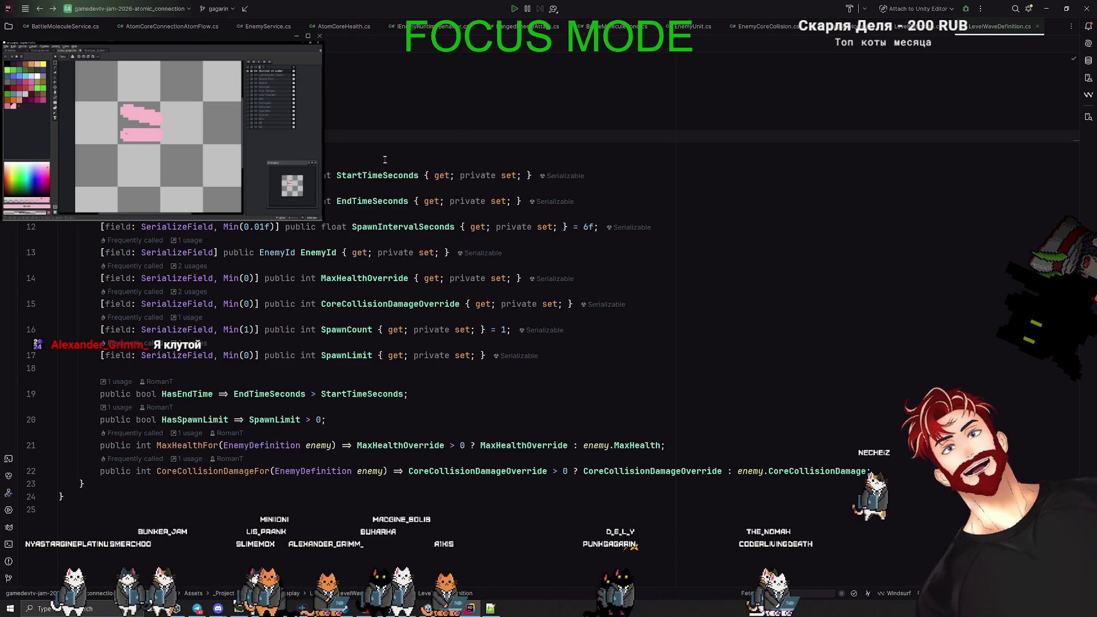
Merge main into gagarin and push gagarin to origin.
{"action": "left_click", "coordinate": [217, 9]}
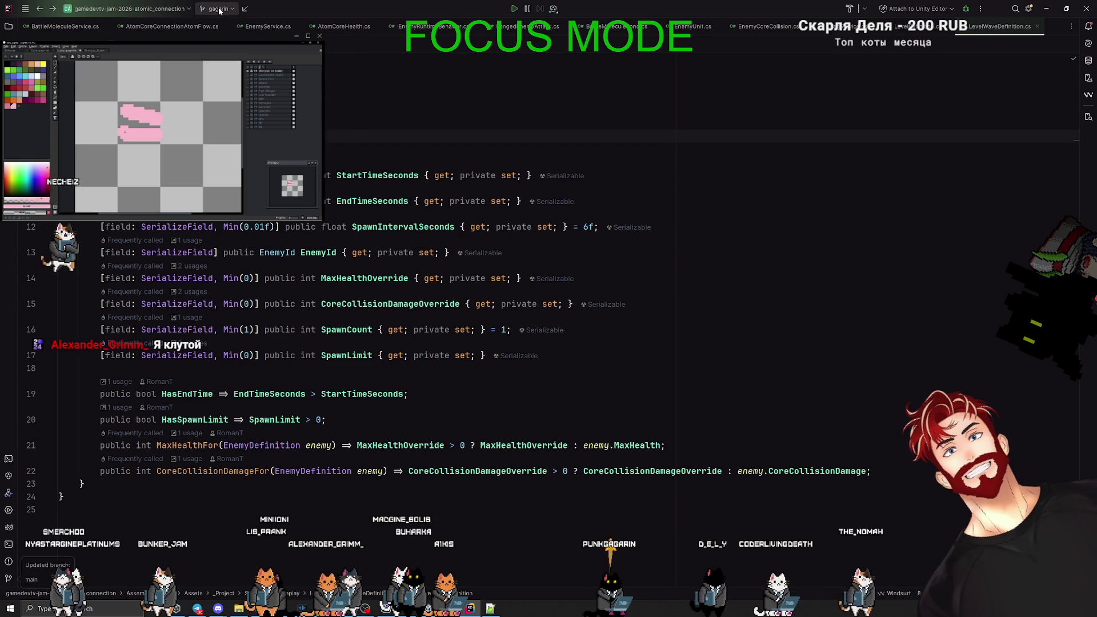
{"action": "mouse_move", "coordinate": [334, 118]}
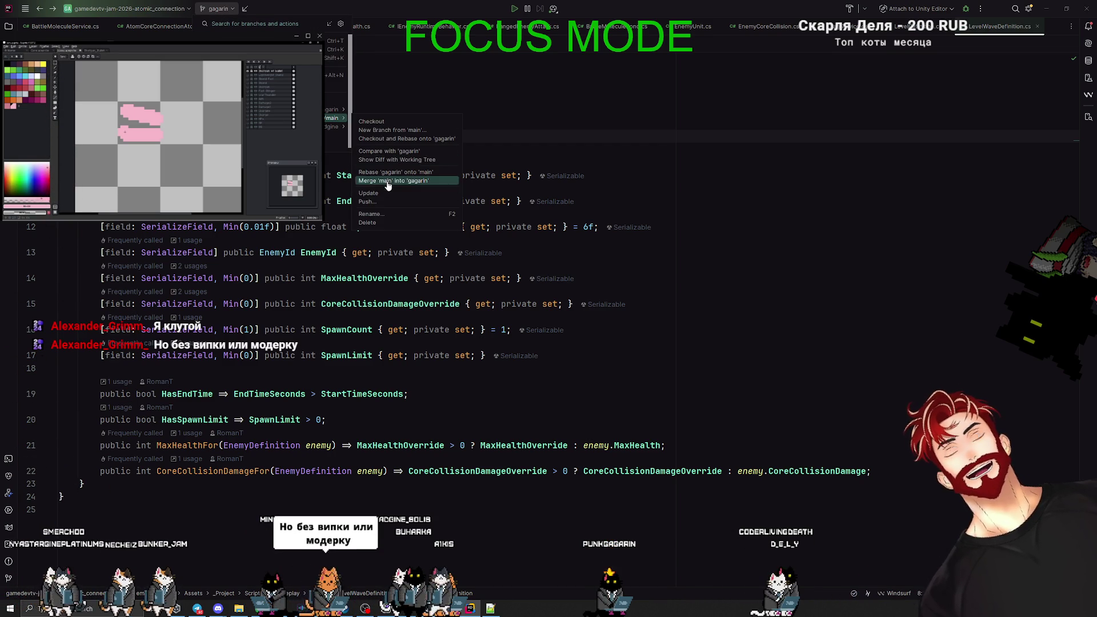
{"action": "left_click", "coordinate": [400, 184]}
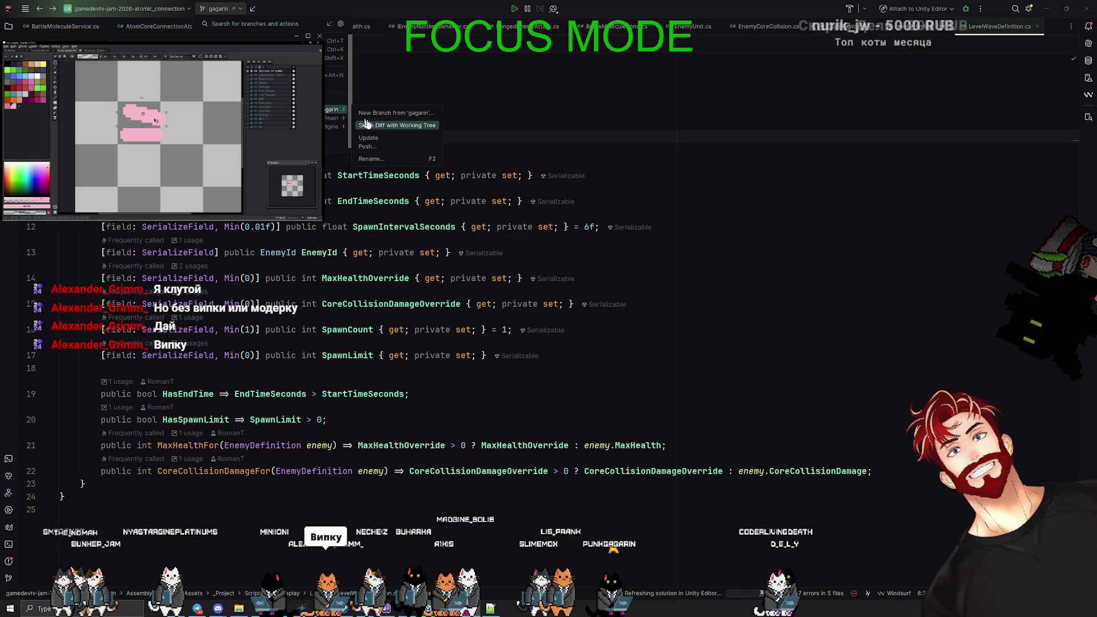
{"action": "left_click", "coordinate": [394, 147]}
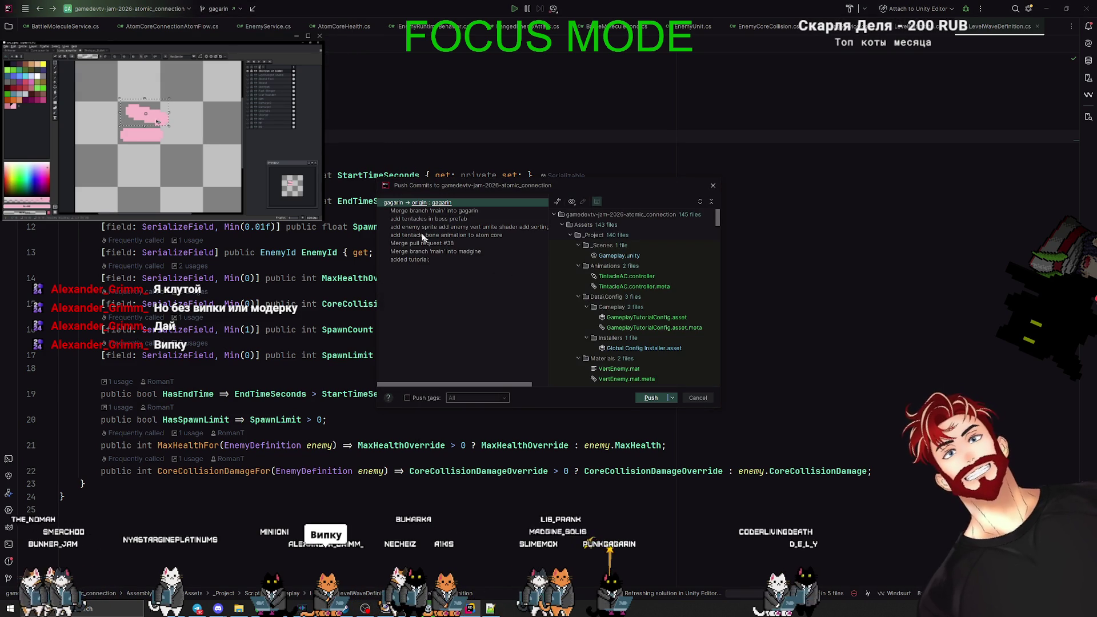
{"action": "left_click", "coordinate": [650, 397]}
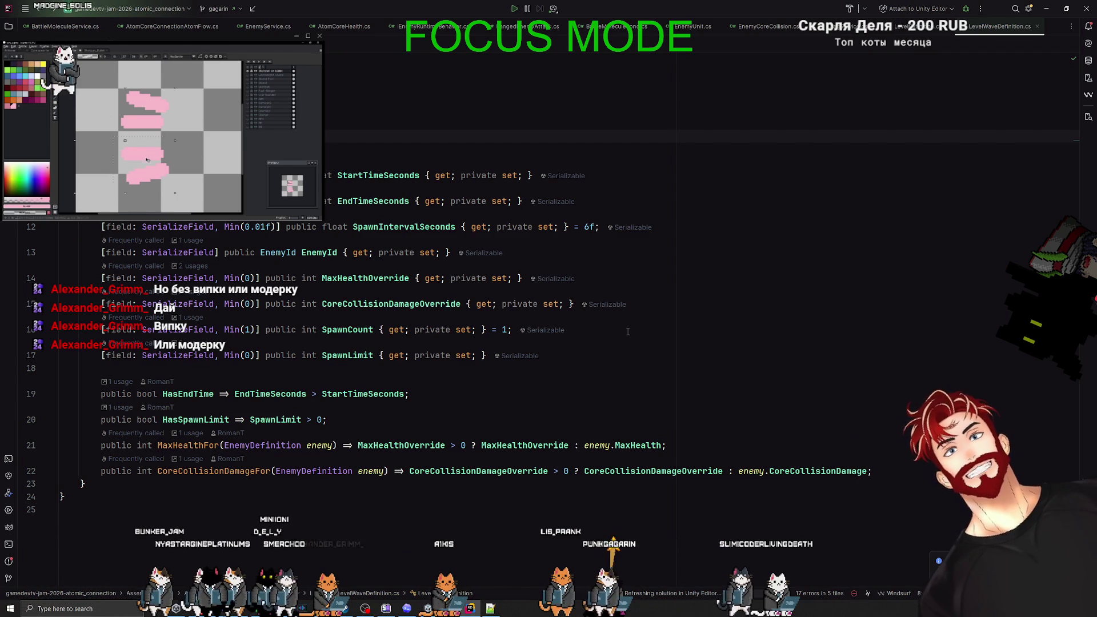
{"action": "key", "text": "alt+Tab"}
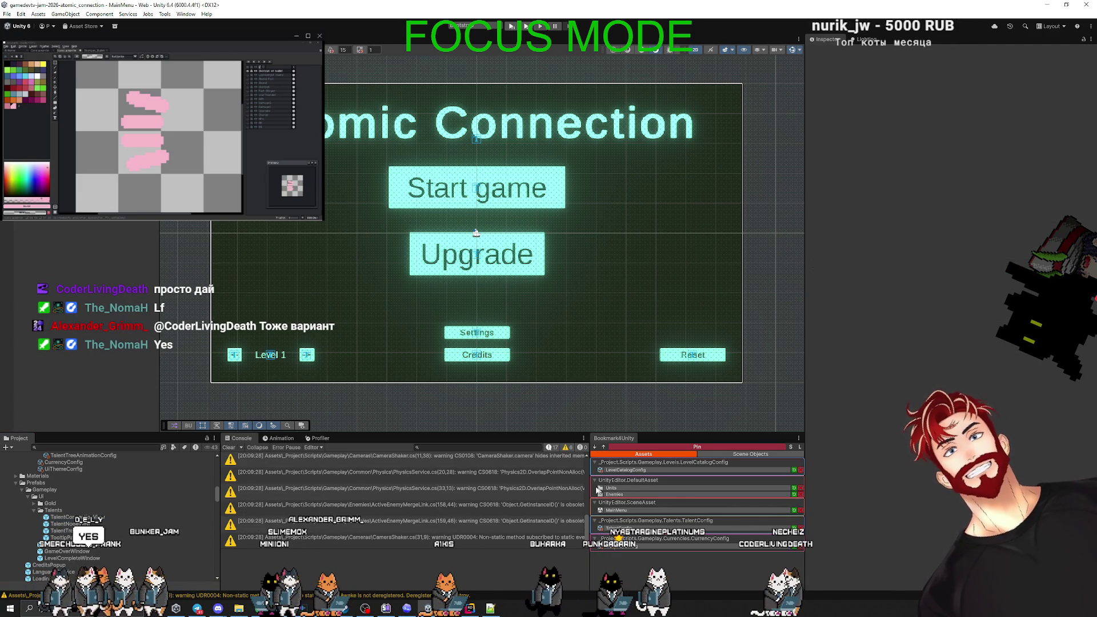
Drag the Console/Bookmark4Unity splitter to the right to widen the console.
{"action": "left_click_drag", "start_coordinate": [589, 477], "coordinate": [652, 483]}
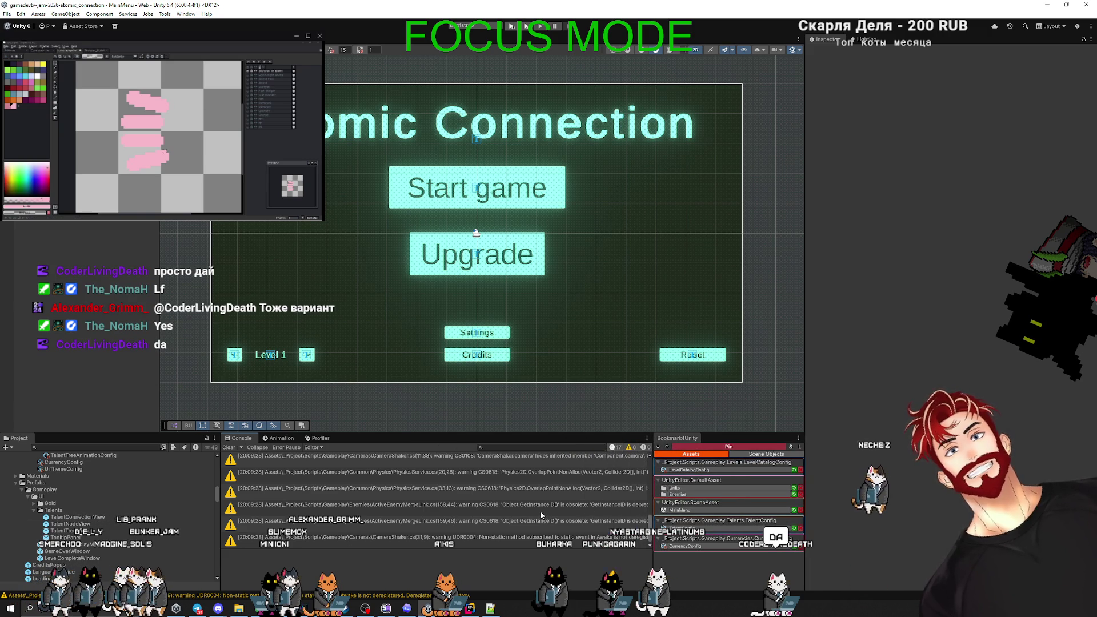
Open the PhysicsService.cs warning in Rider and review quick fixes for the obsolete OverlapPointNonAlloc call.
{"action": "double_click", "coordinate": [529, 476]}
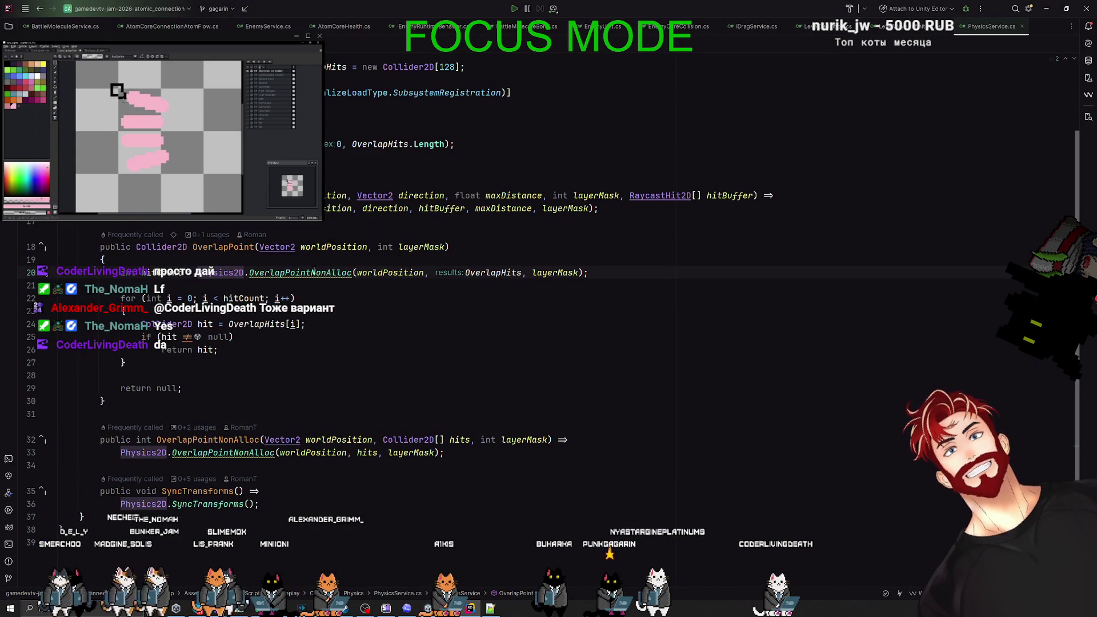
{"action": "mouse_move", "coordinate": [314, 271]}
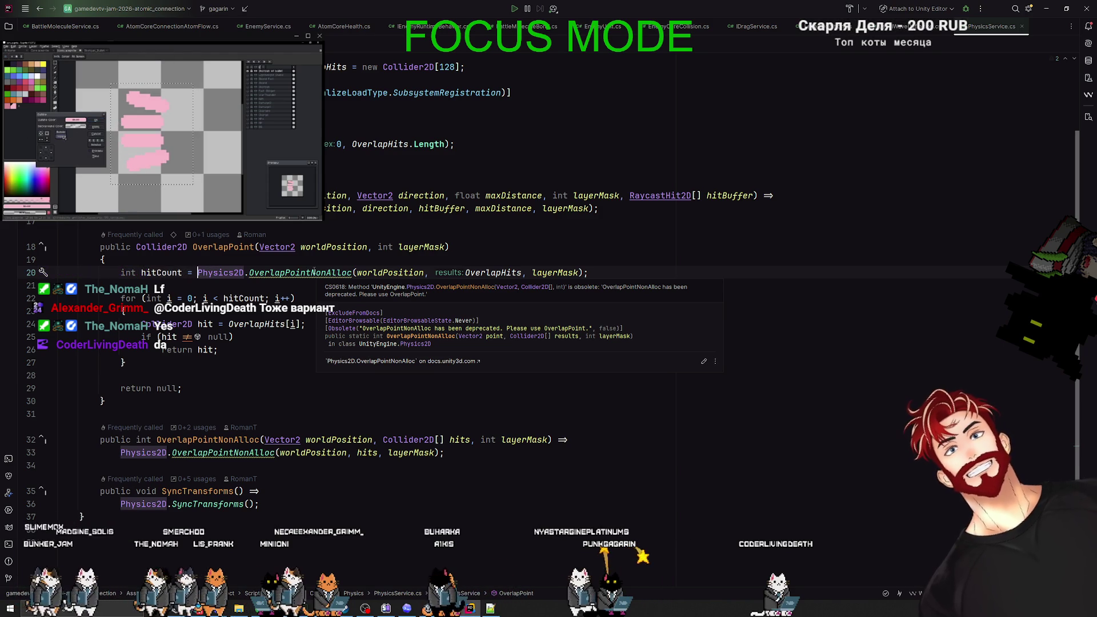
{"action": "left_click", "coordinate": [314, 272]}
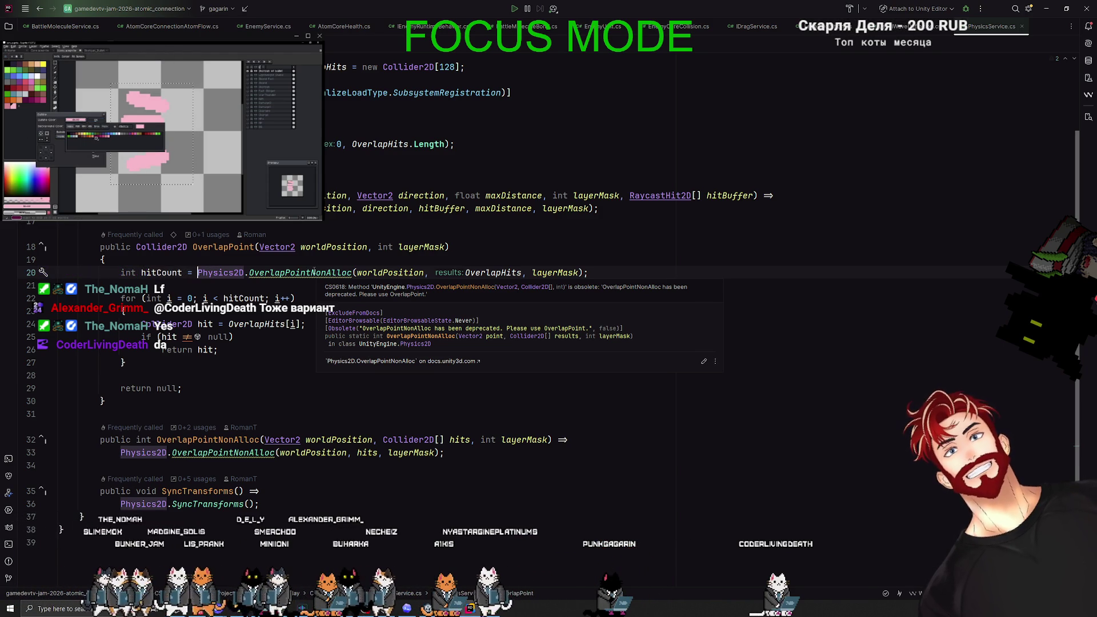
{"action": "key", "text": "alt+Return"}
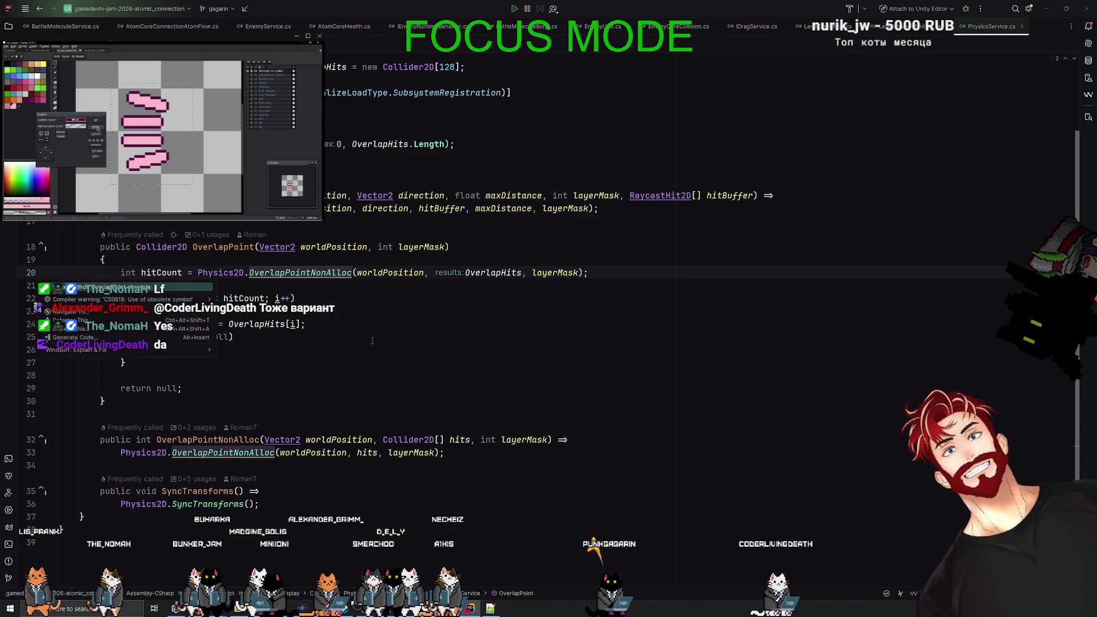
{"action": "left_click", "coordinate": [372, 341]}
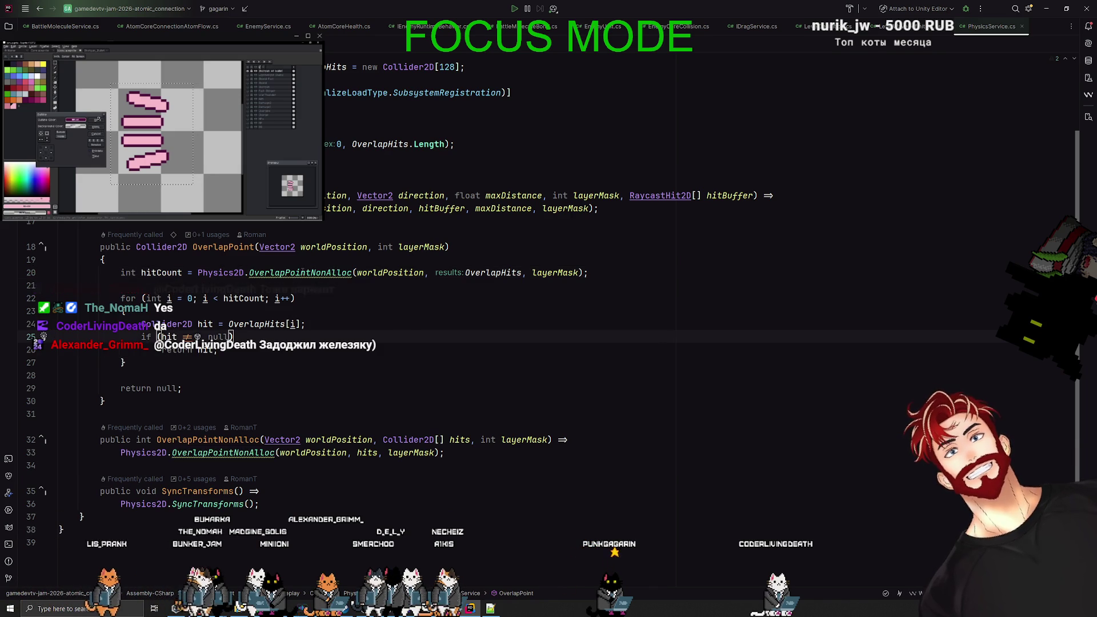
{"action": "mouse_move", "coordinate": [311, 274]}
{"action": "left_click_drag", "start_coordinate": [127, 117], "coordinate": [130, 126]}
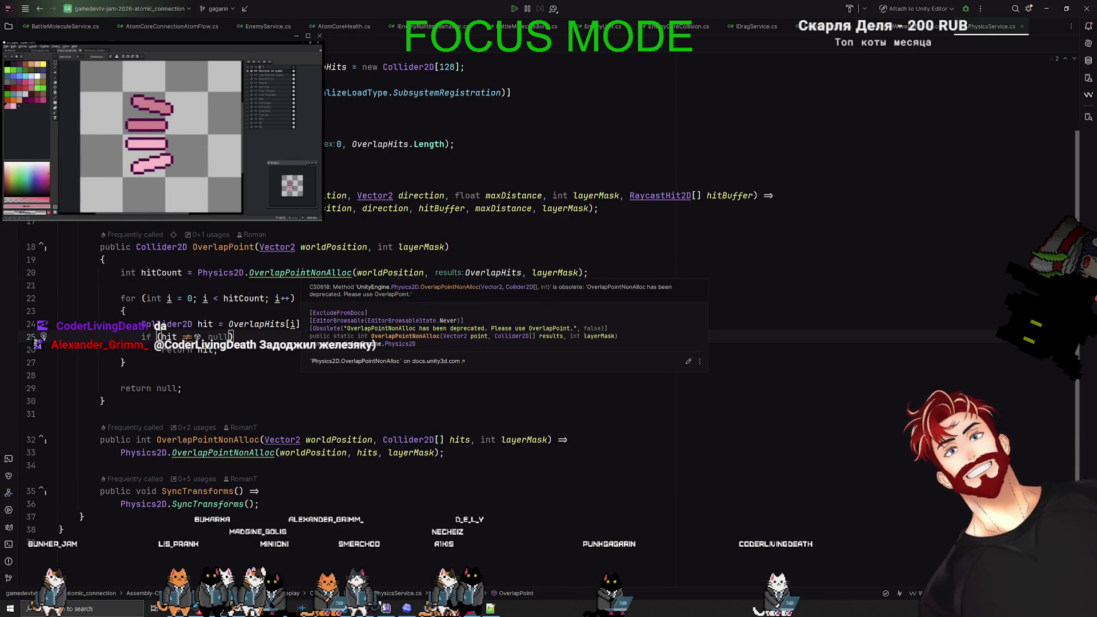
Try OverlapPoint in place of OverlapPointNonAlloc on line 20, then revert it and return to Unity.
{"action": "double_click", "coordinate": [301, 273]}
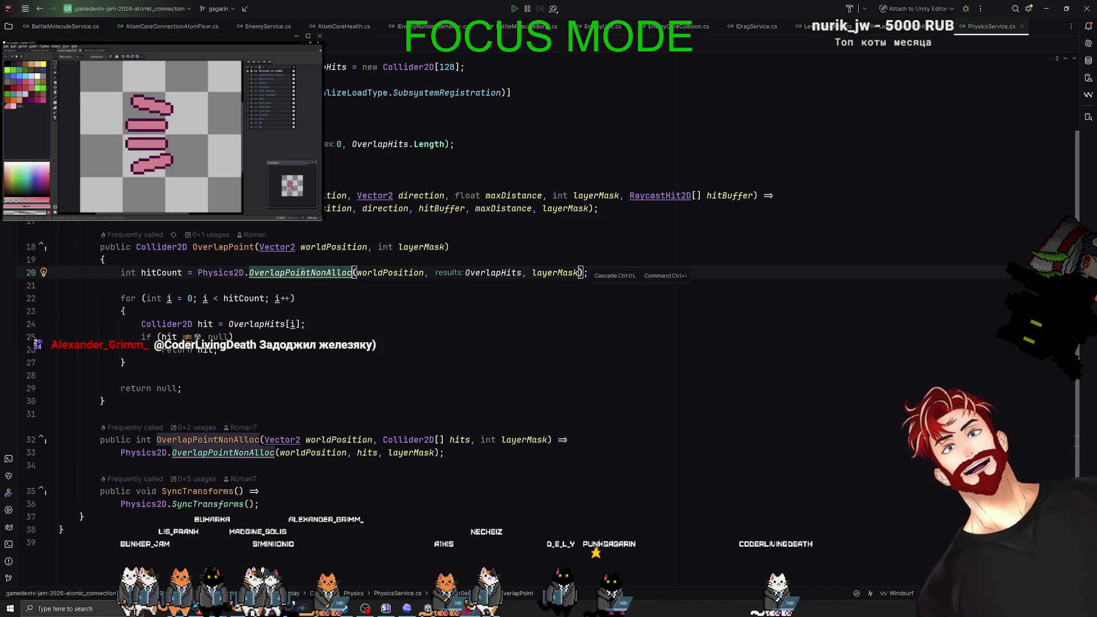
{"action": "type", "text": "OverlapP"}
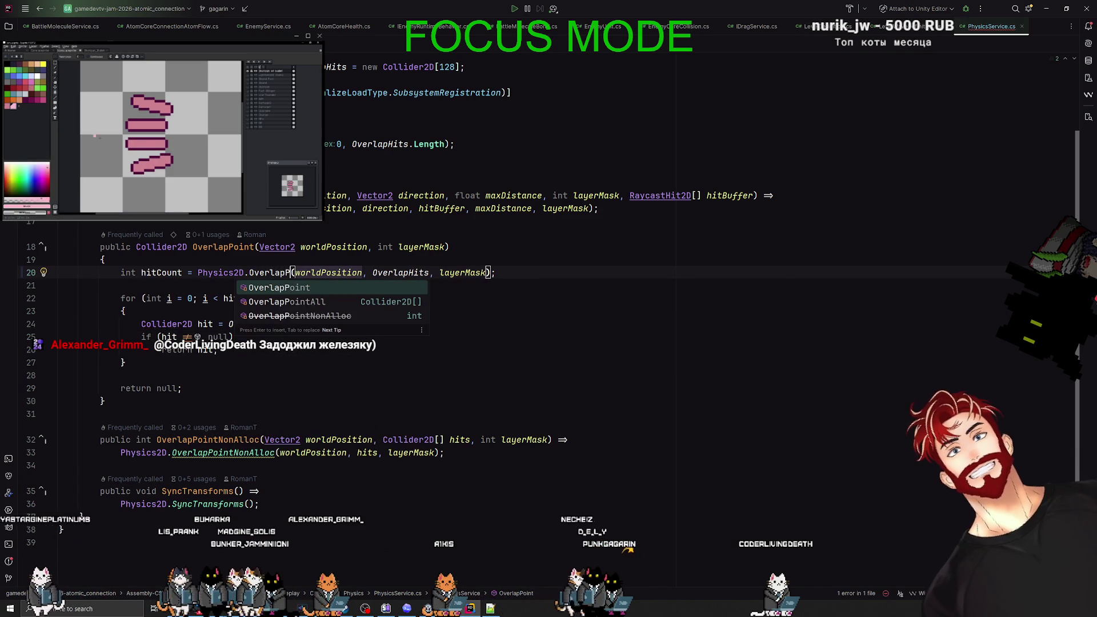
{"action": "key", "text": "Down"}
{"action": "key", "text": "Down"}
{"action": "key", "text": "Return"}
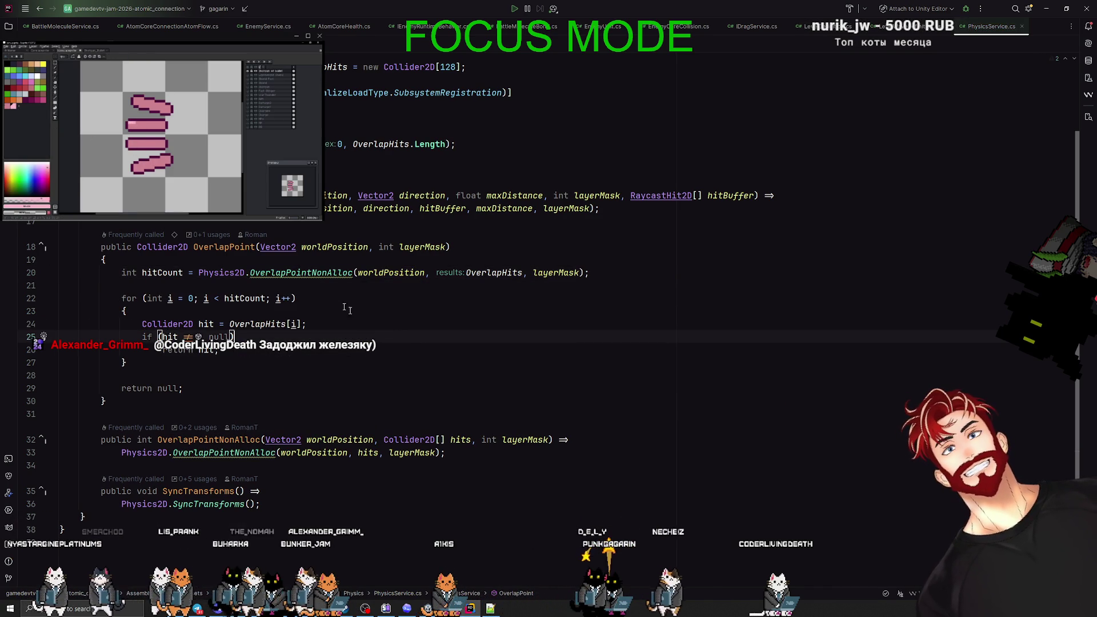
{"action": "key", "text": "ctrl+z"}
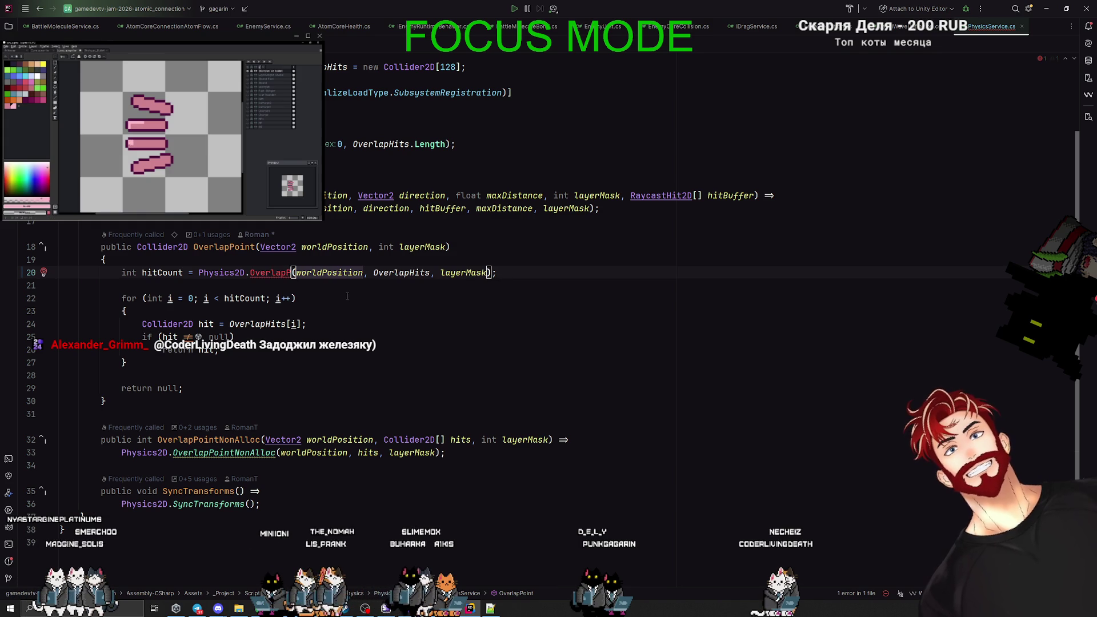
{"action": "type", "text": "oin"}
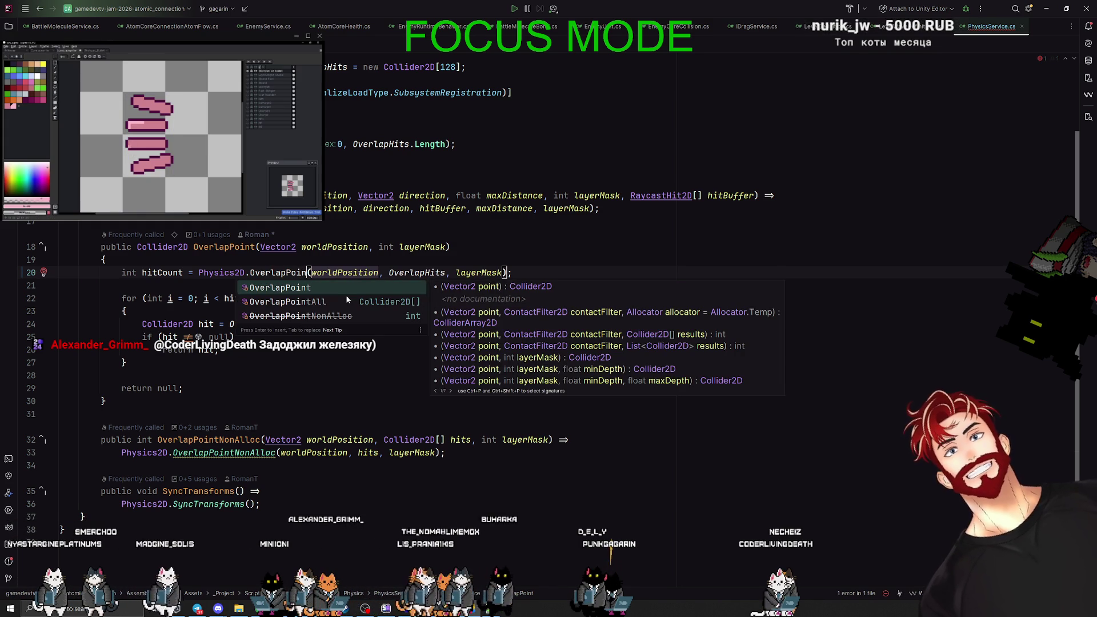
{"action": "key", "text": "Return"}
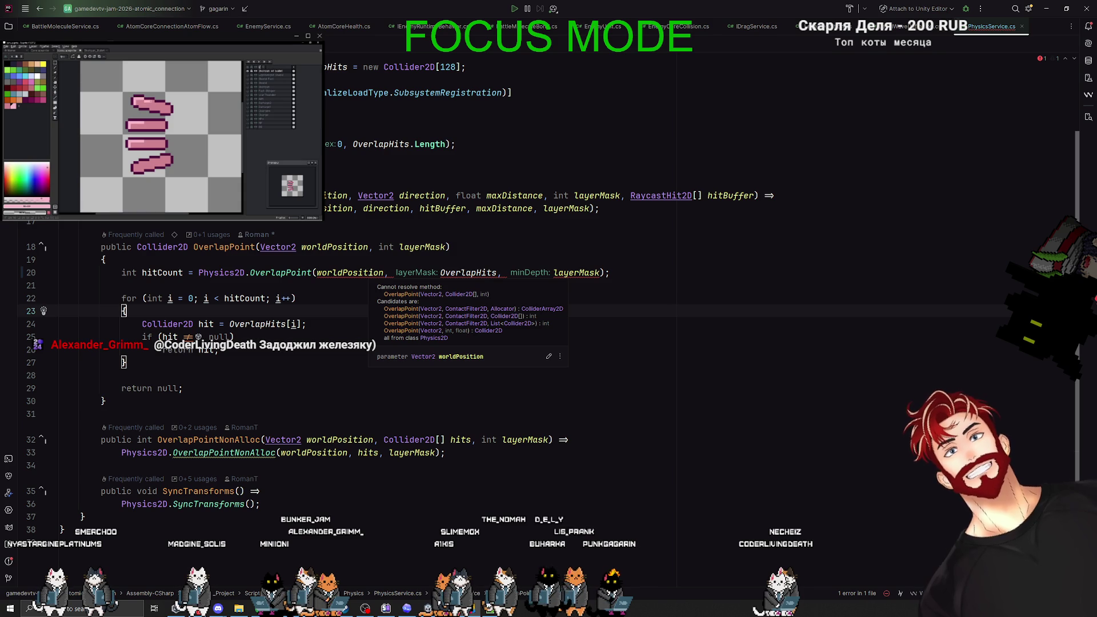
{"action": "scroll", "coordinate": [160, 137], "scroll_direction": "down", "scroll_amount": 1}
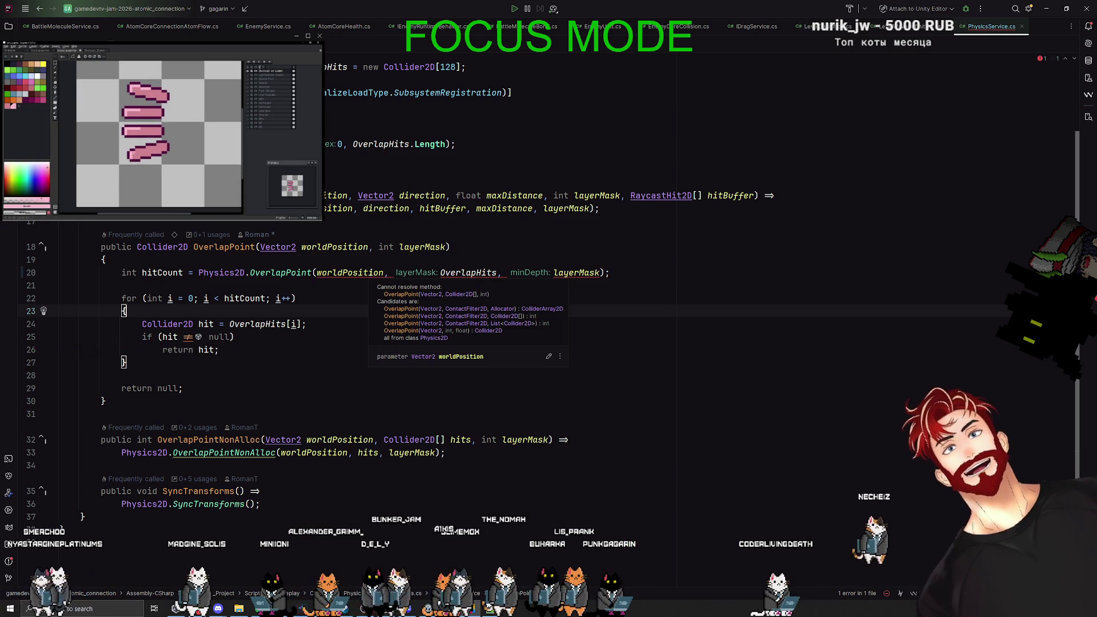
{"action": "key", "text": "ctrl+z"}
{"action": "key", "text": "ctrl+z"}
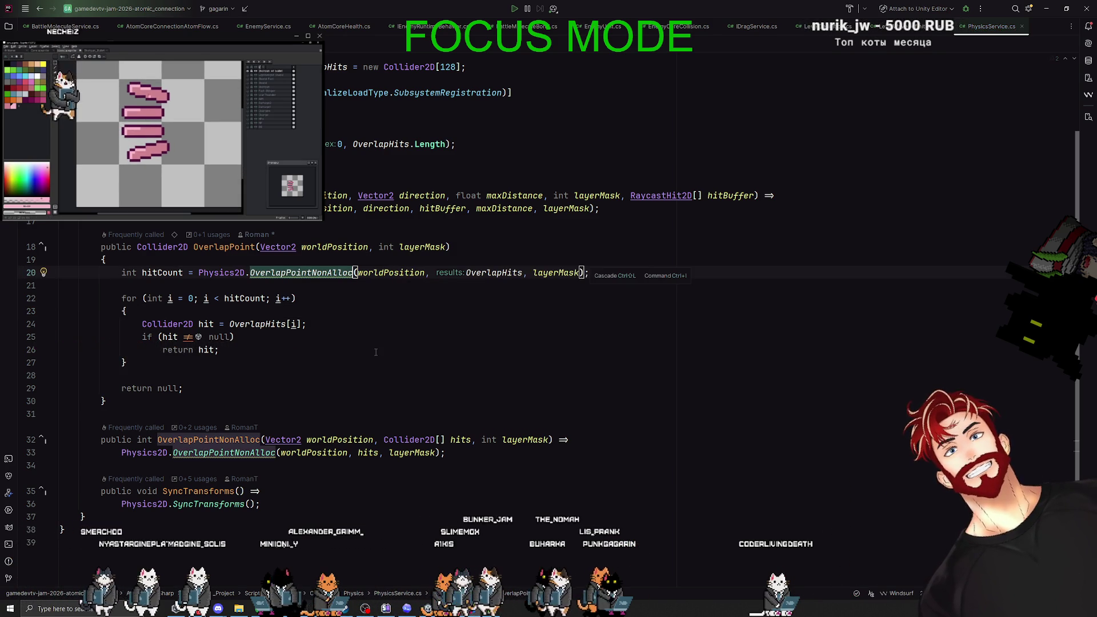
{"action": "key", "text": "Down"}
{"action": "key", "text": "Down"}
{"action": "key", "text": "Down"}
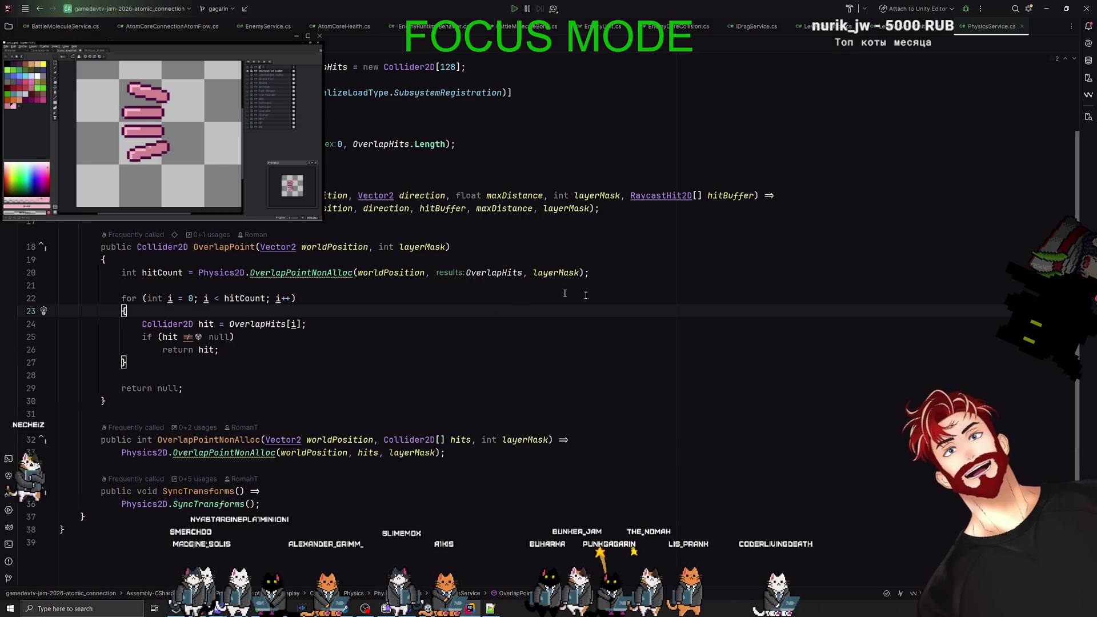
{"action": "left_click", "coordinate": [1046, 9]}
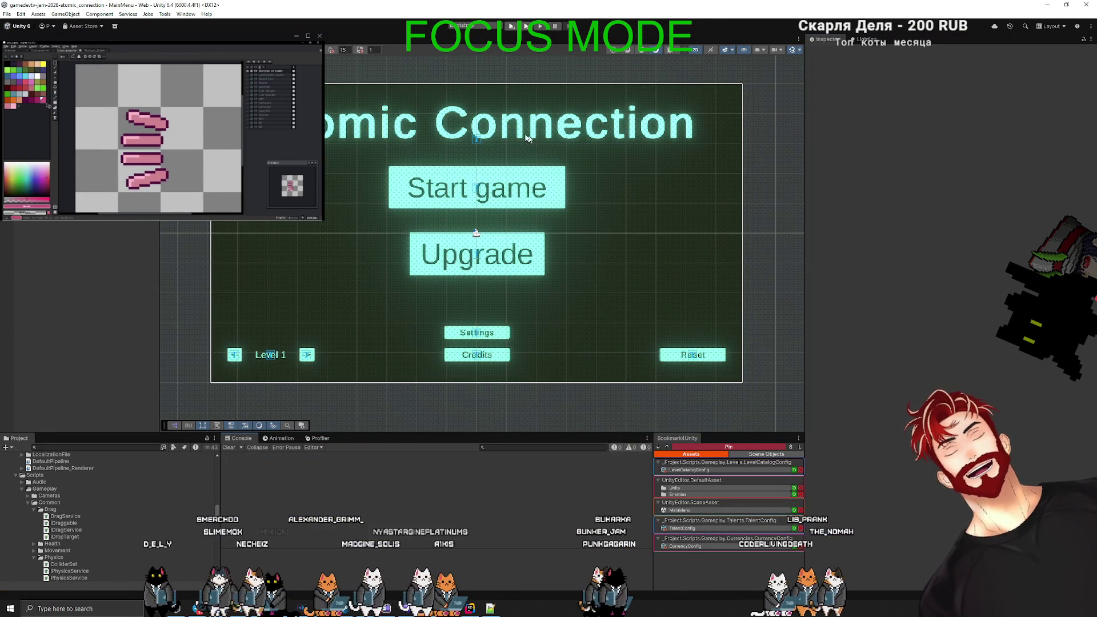
{"action": "left_click", "coordinate": [526, 26]}
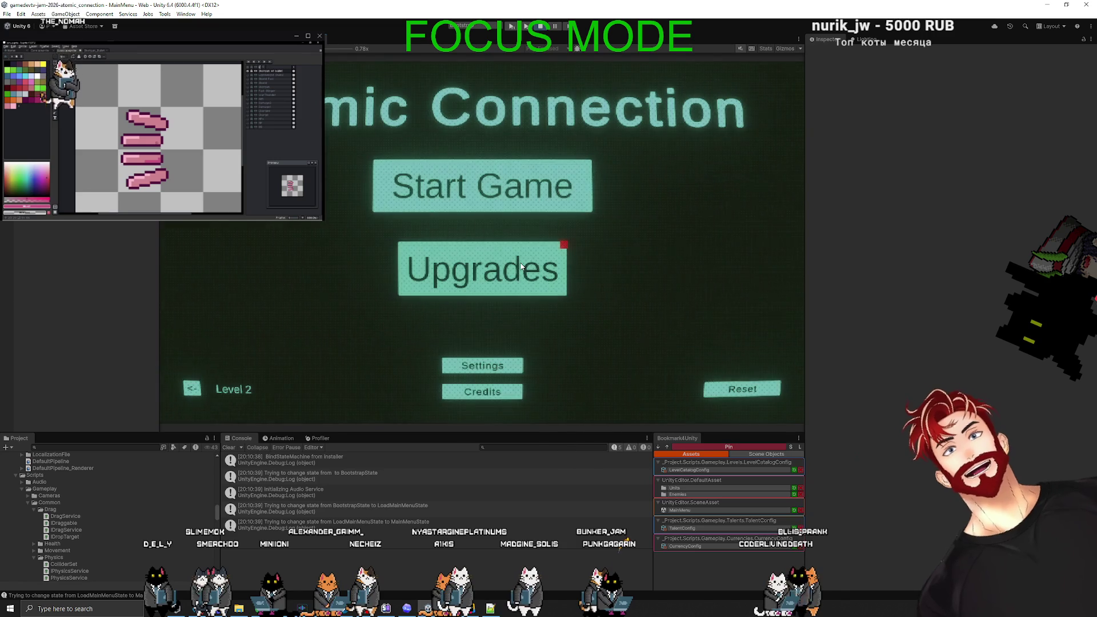
{"action": "left_click", "coordinate": [521, 266]}
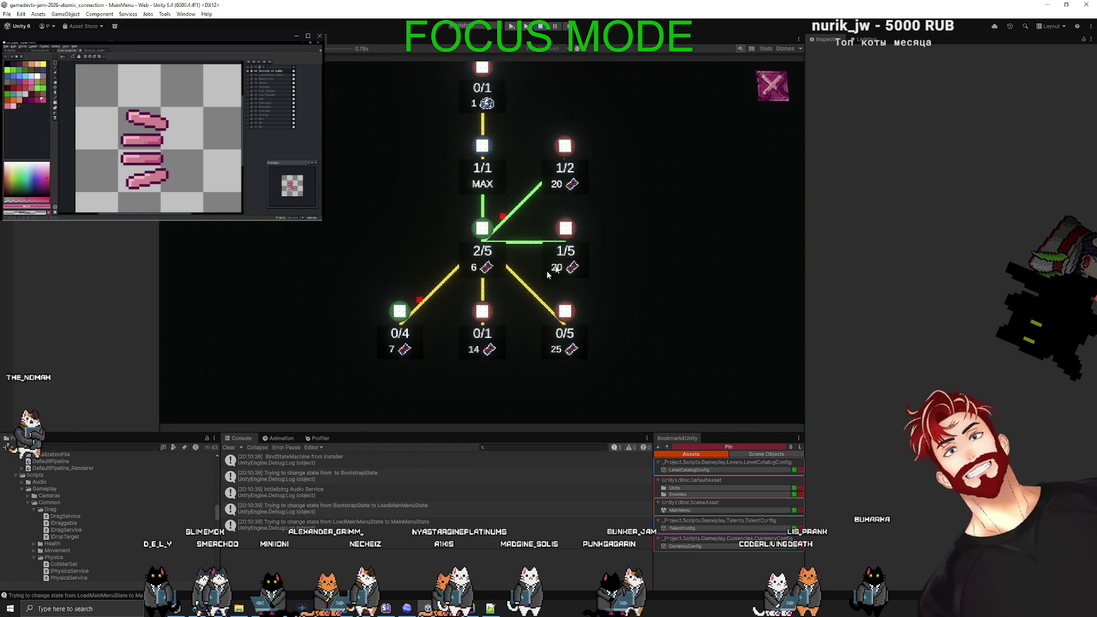
{"action": "left_click", "coordinate": [771, 85]}
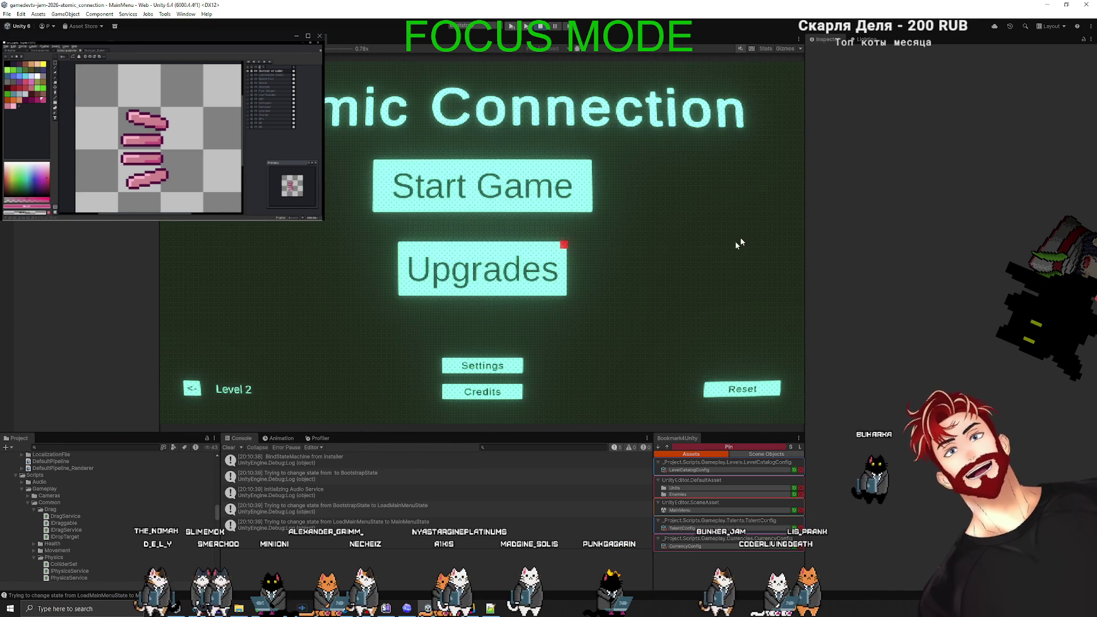
{"action": "left_click", "coordinate": [467, 190]}
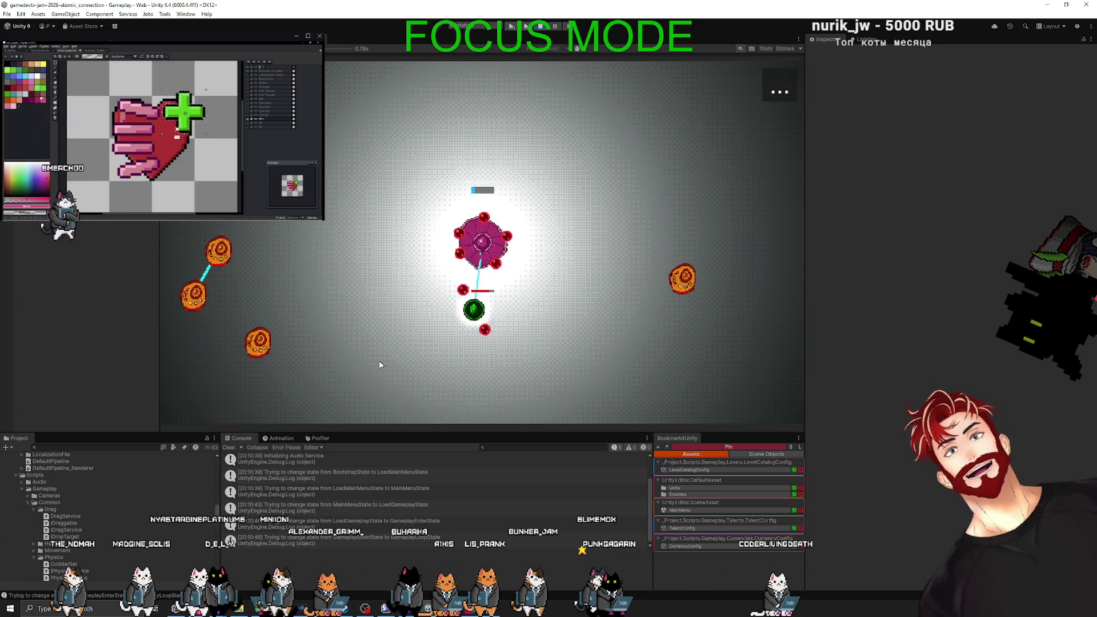
{"action": "left_click_drag", "start_coordinate": [490, 308], "coordinate": [399, 359]}
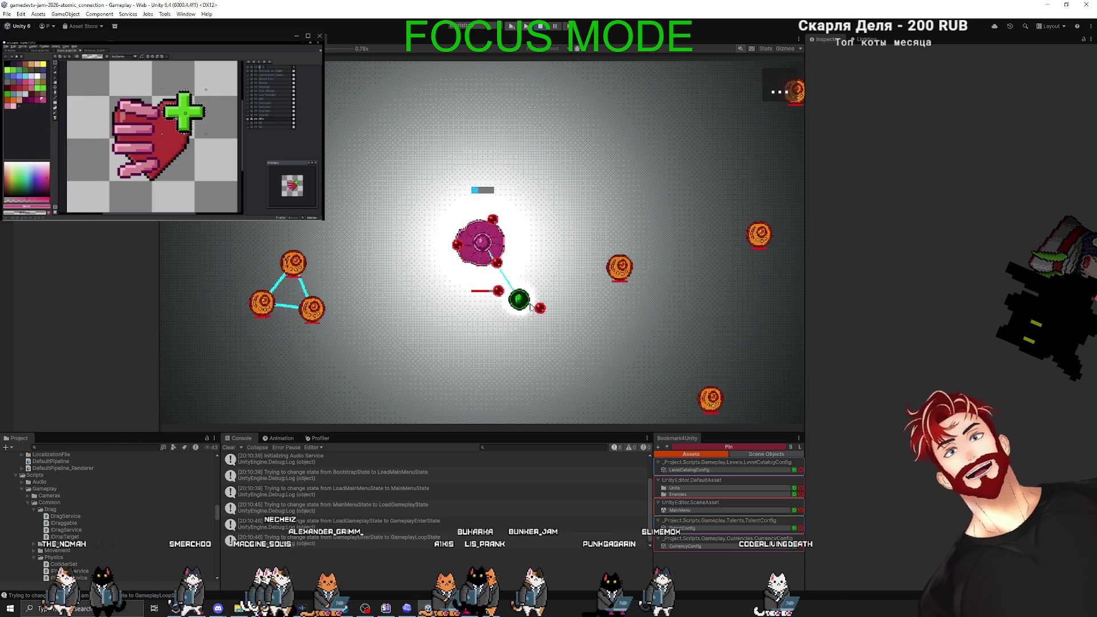
{"action": "left_click_drag", "start_coordinate": [516, 297], "coordinate": [456, 329]}
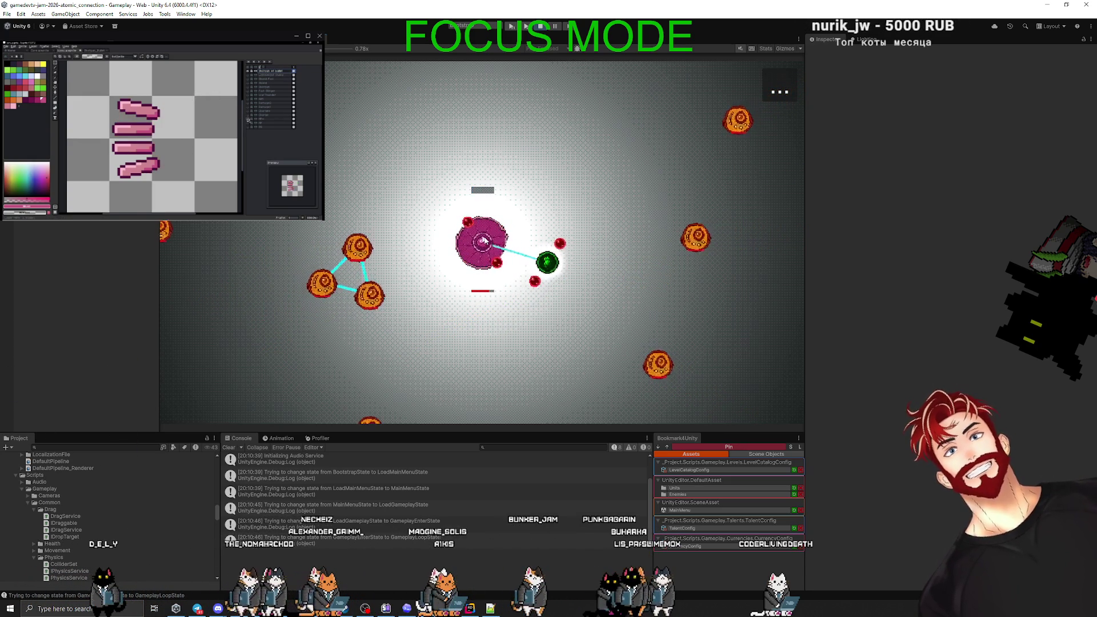
{"action": "left_click_drag", "start_coordinate": [551, 262], "coordinate": [634, 245]}
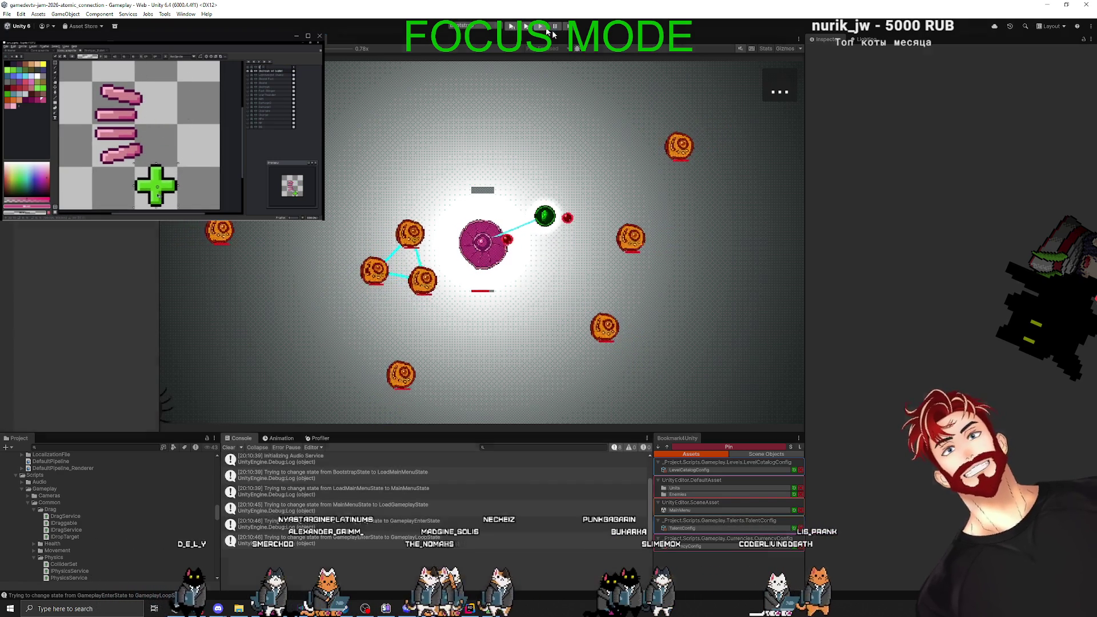
{"action": "key", "text": "ctrl+p"}
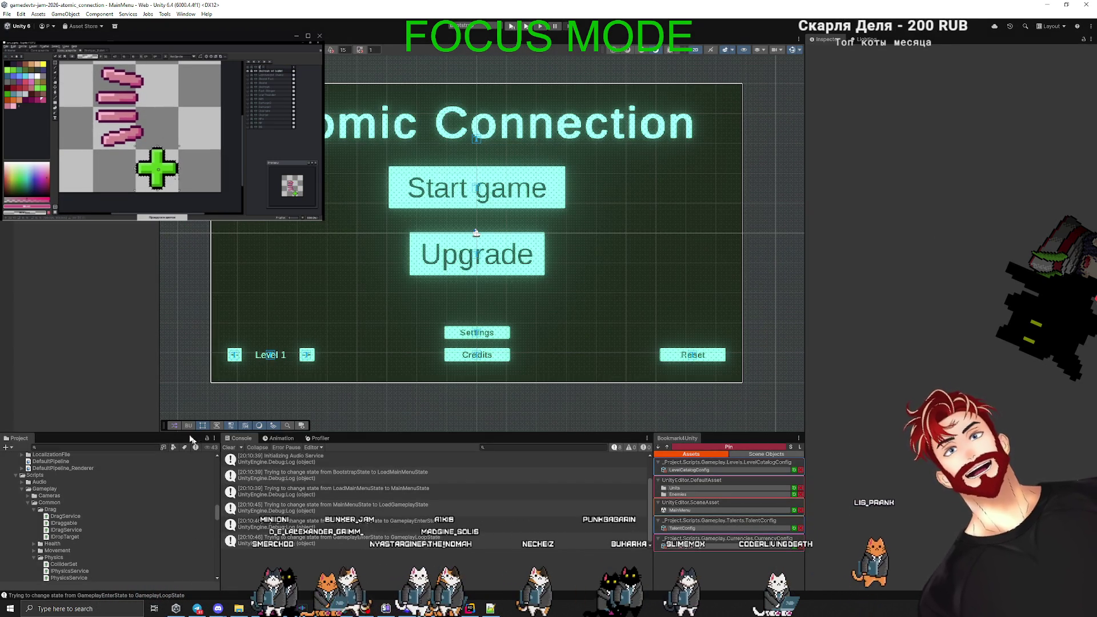
Open the EnemyUnit prefab from the Enemies folder for editing.
{"action": "left_click_drag", "start_coordinate": [98, 432], "coordinate": [97, 322]}
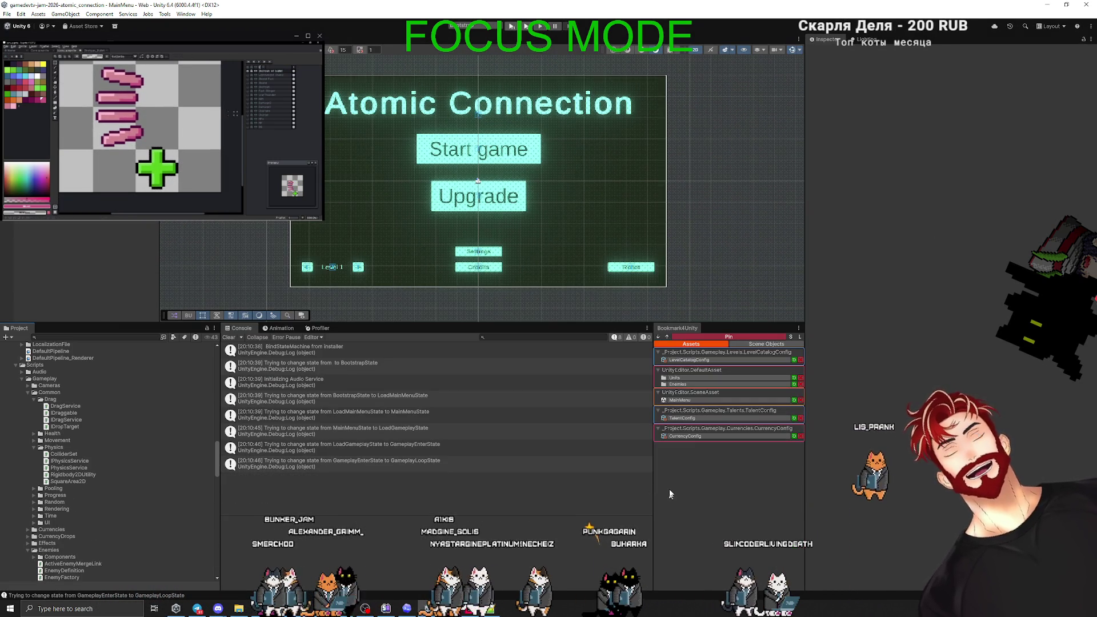
{"action": "left_click", "coordinate": [693, 385]}
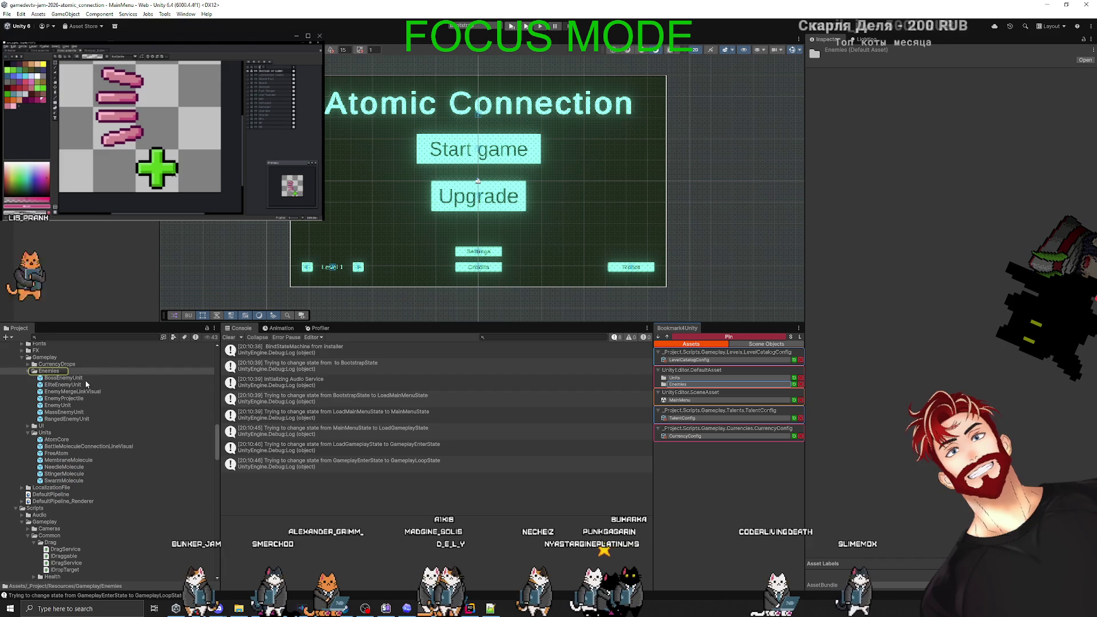
{"action": "left_click", "coordinate": [70, 405]}
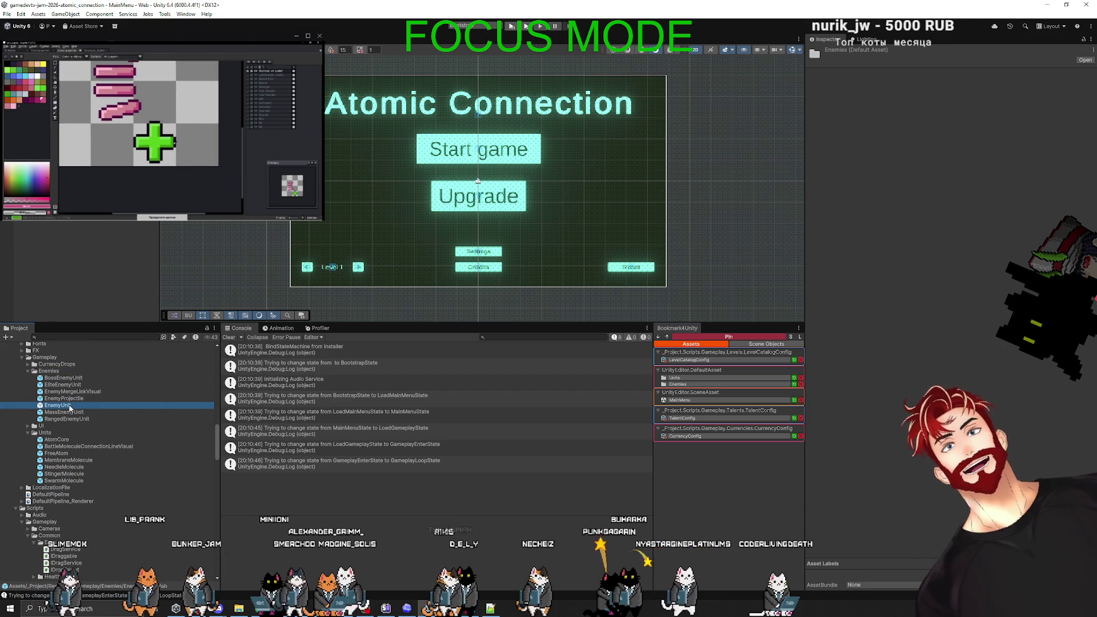
{"action": "double_click", "coordinate": [70, 406]}
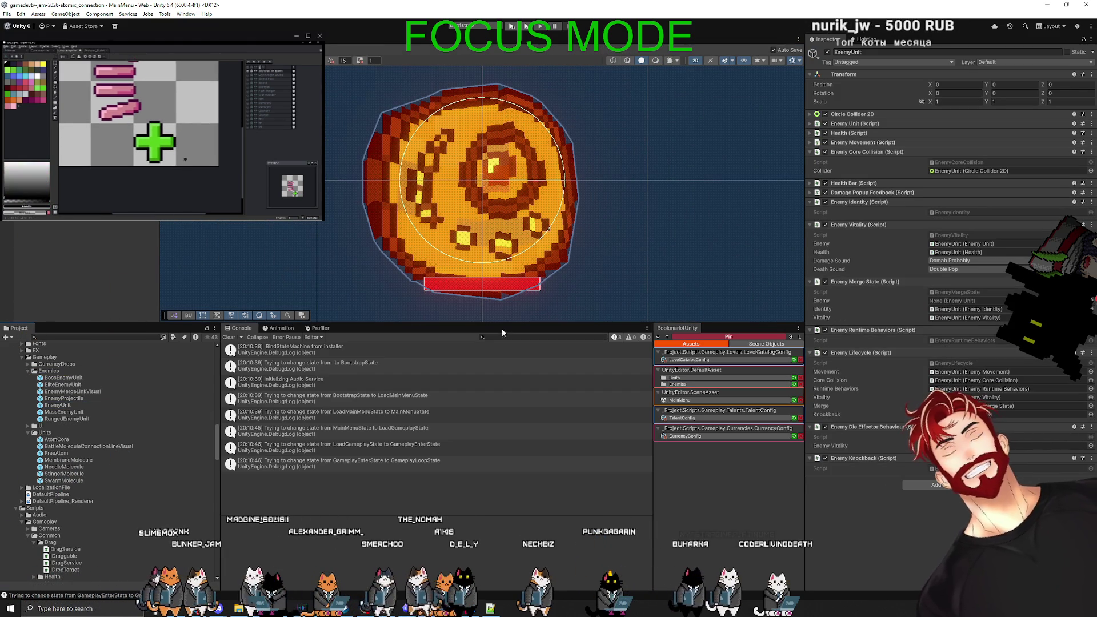
Enlarge the prefab view and collapse the enemy components in the Inspector, from Core Collision to Knockback.
{"action": "left_click_drag", "start_coordinate": [502, 324], "coordinate": [501, 410]}
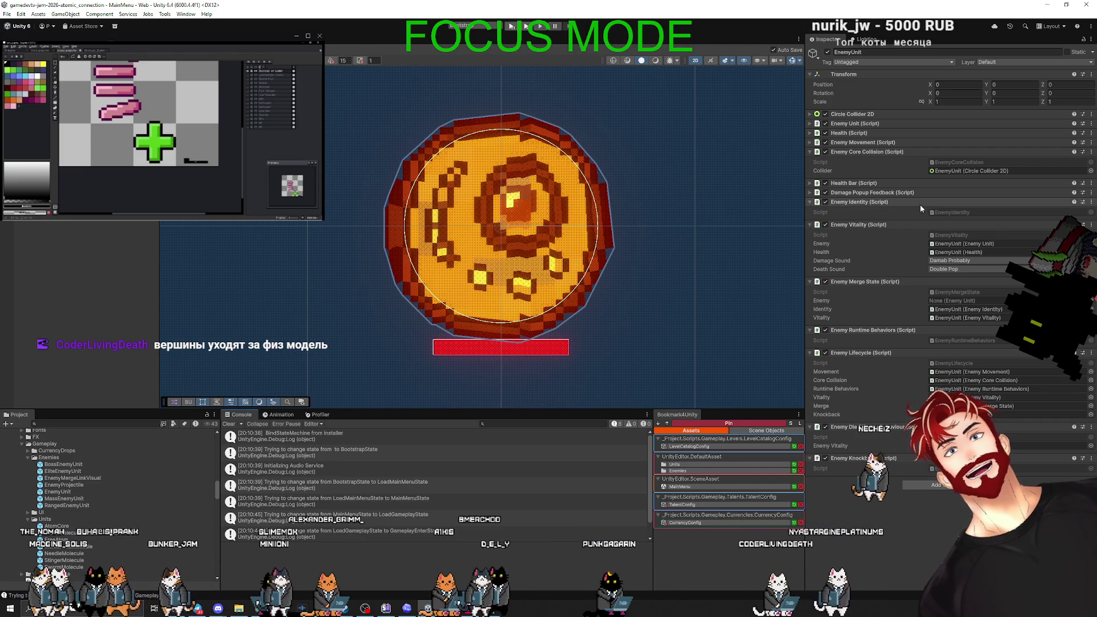
{"action": "left_click", "coordinate": [809, 151]}
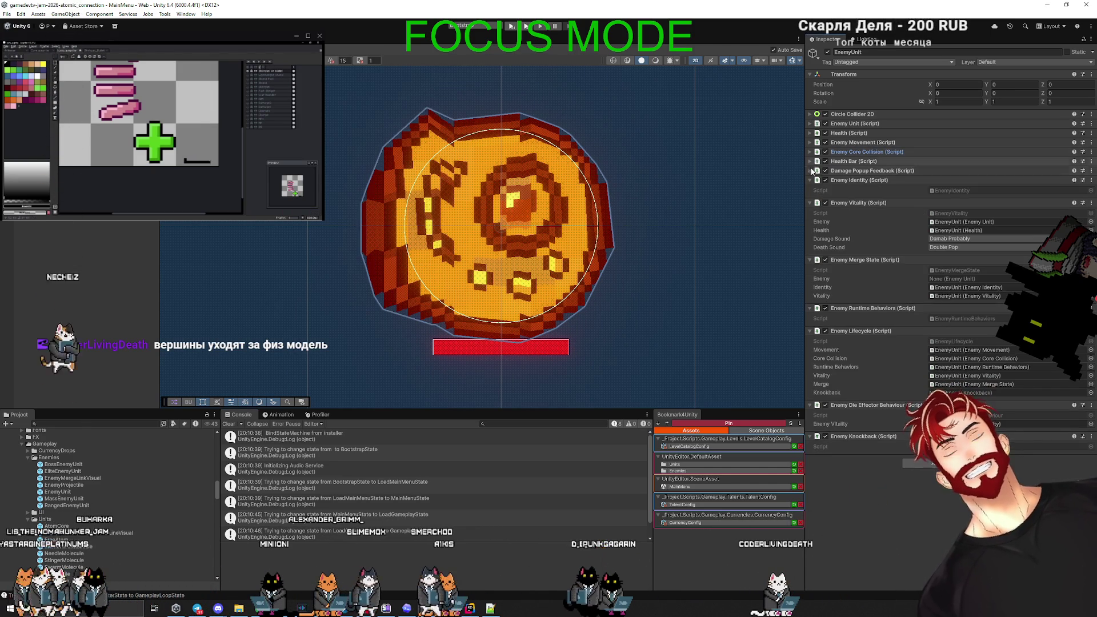
{"action": "left_click", "coordinate": [809, 180]}
{"action": "left_click", "coordinate": [810, 189]}
{"action": "left_click", "coordinate": [810, 199]}
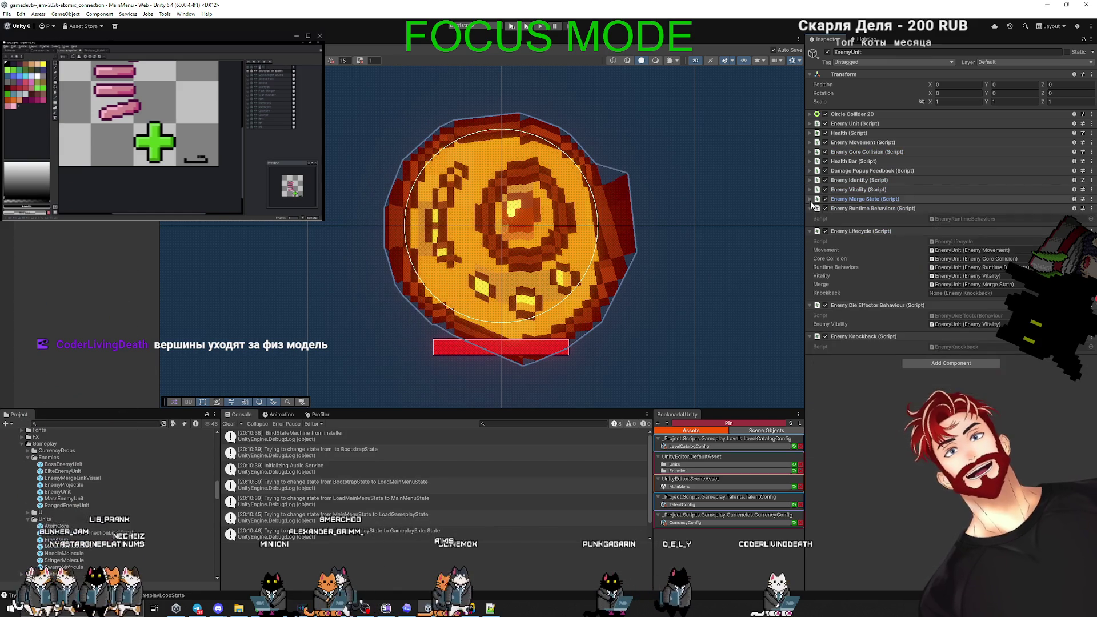
{"action": "left_click", "coordinate": [810, 208]}
{"action": "left_click", "coordinate": [810, 218]}
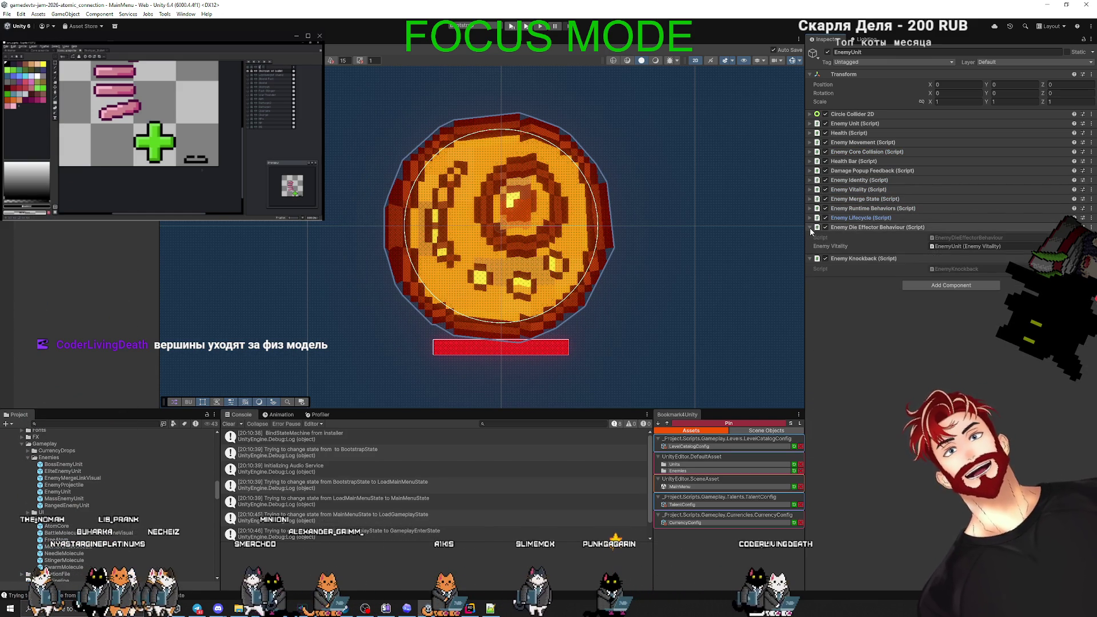
{"action": "left_click", "coordinate": [810, 228]}
{"action": "left_click", "coordinate": [810, 235]}
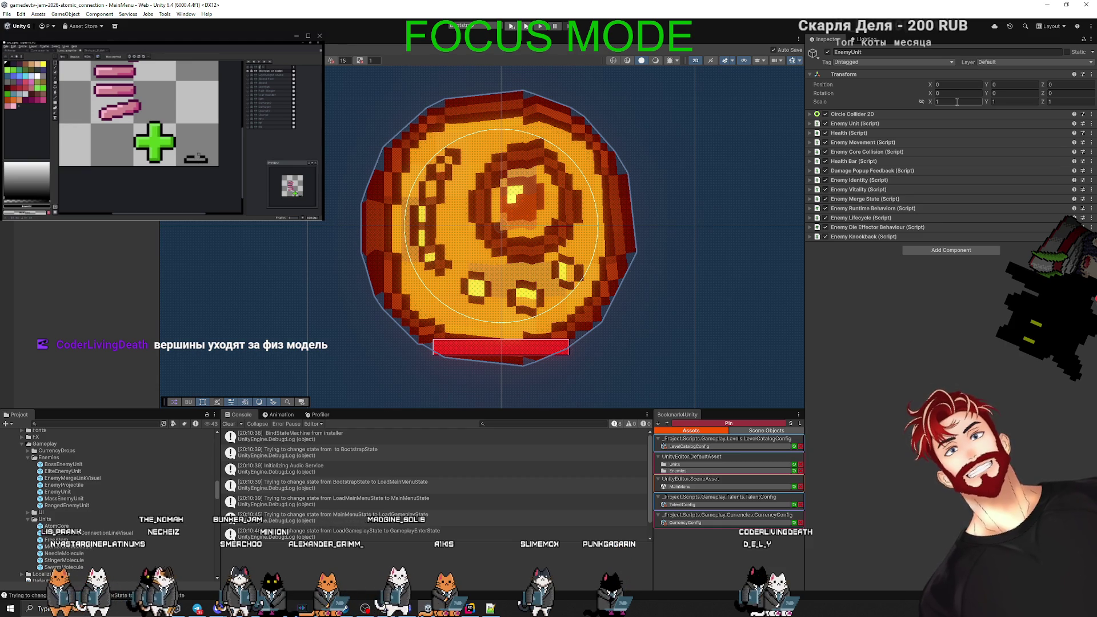
Shrink the Circle sprite's scale to 2.75, then to 2.45.
{"action": "left_click", "coordinate": [501, 226]}
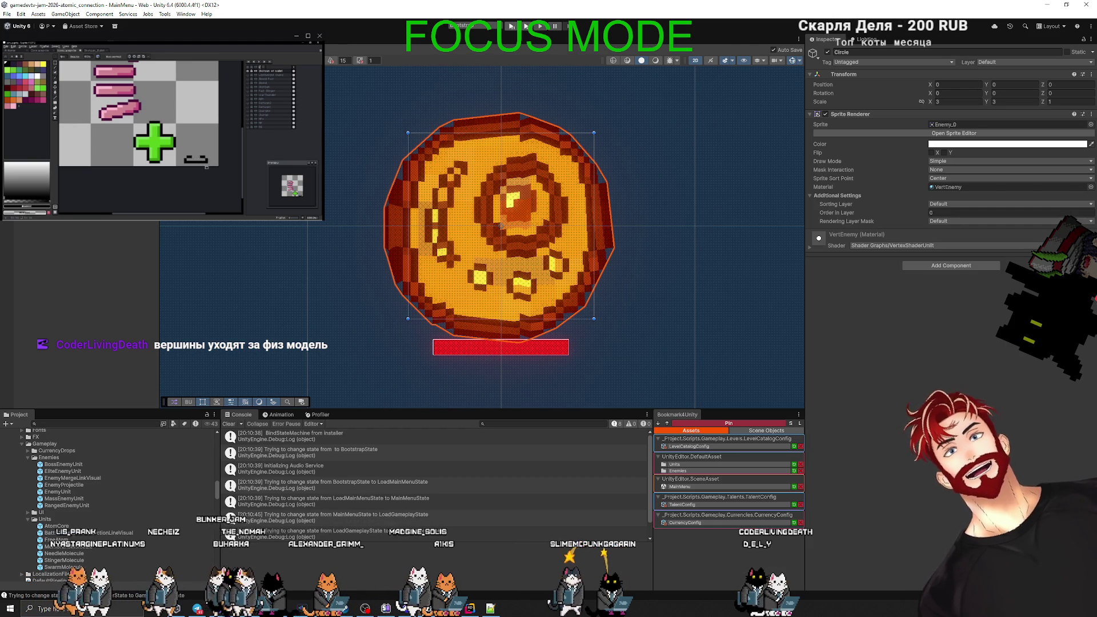
{"action": "left_click", "coordinate": [939, 103]}
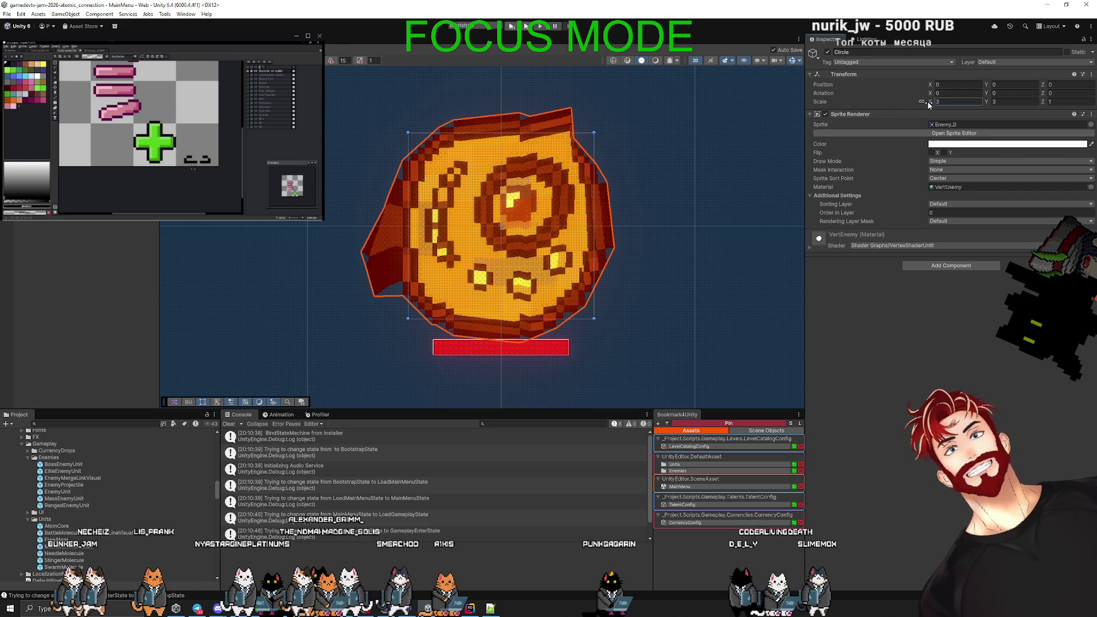
{"action": "type", "text": "2.75"}
{"action": "key", "text": "Return"}
{"action": "left_click_drag", "start_coordinate": [926, 105], "coordinate": [922, 101]}
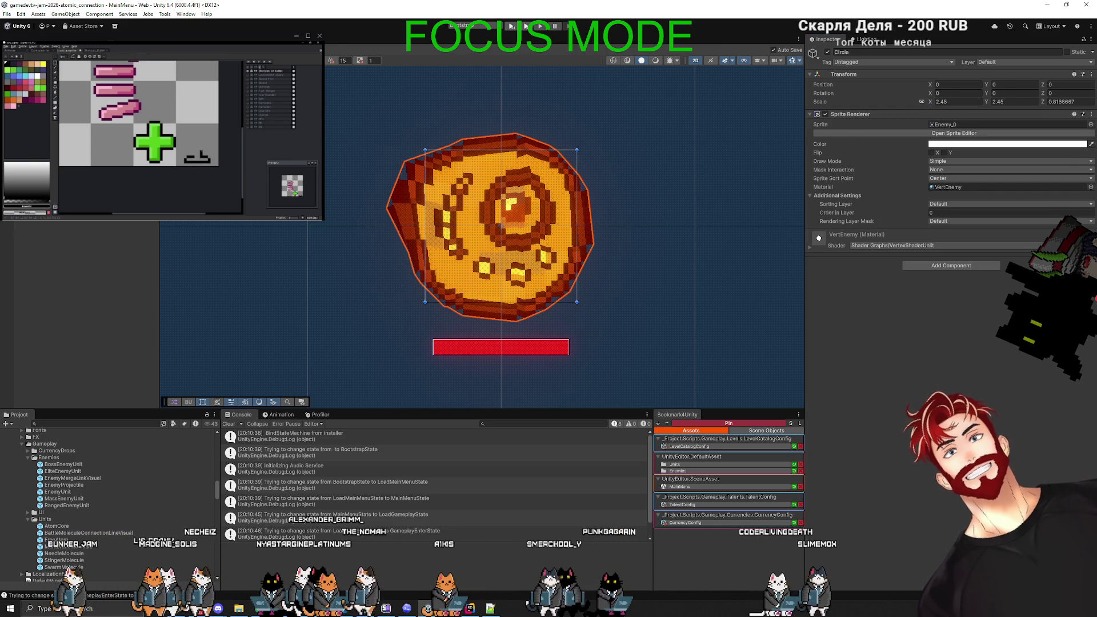
Compare against the collider, set the Circle sprite's scale to 2.2, and recheck the EnemyUnit root.
{"action": "left_click", "coordinate": [491, 257]}
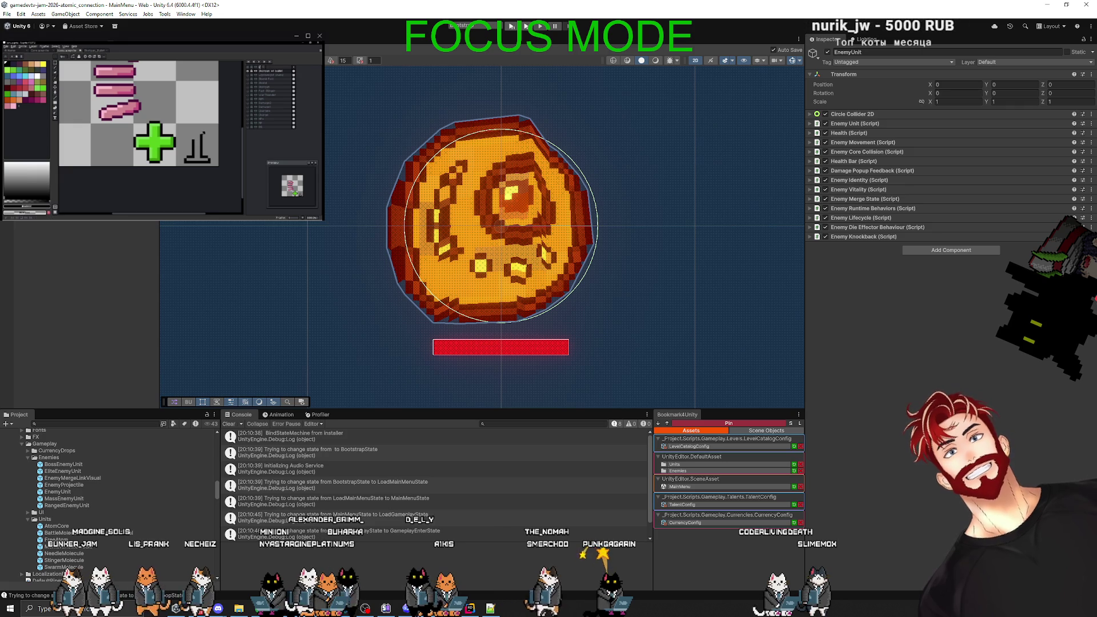
{"action": "left_click", "coordinate": [491, 257]}
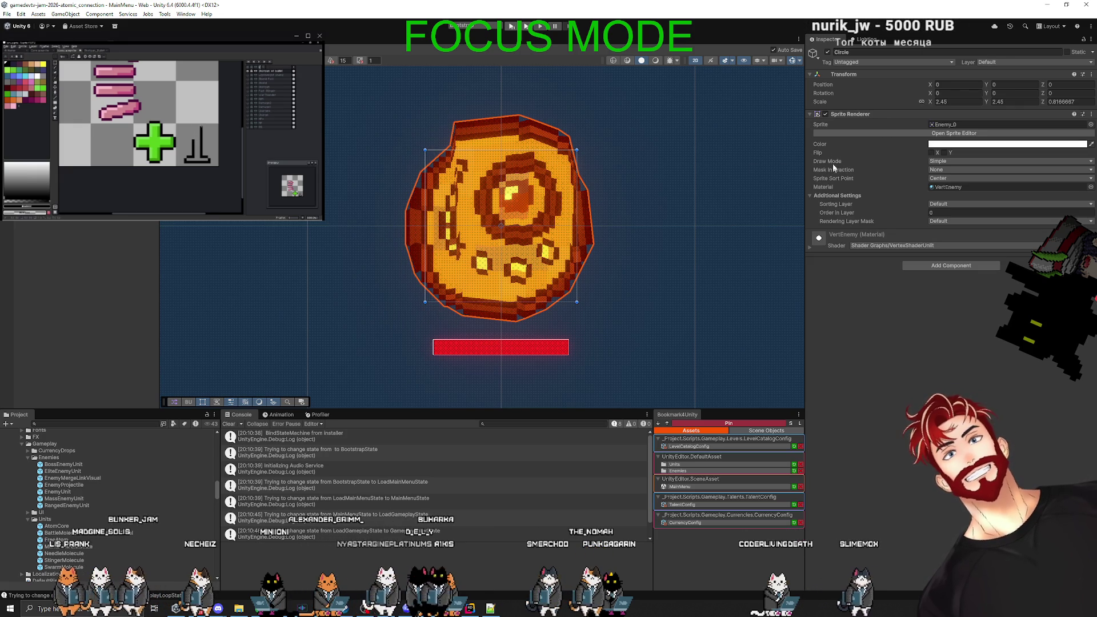
{"action": "left_click", "coordinate": [955, 102]}
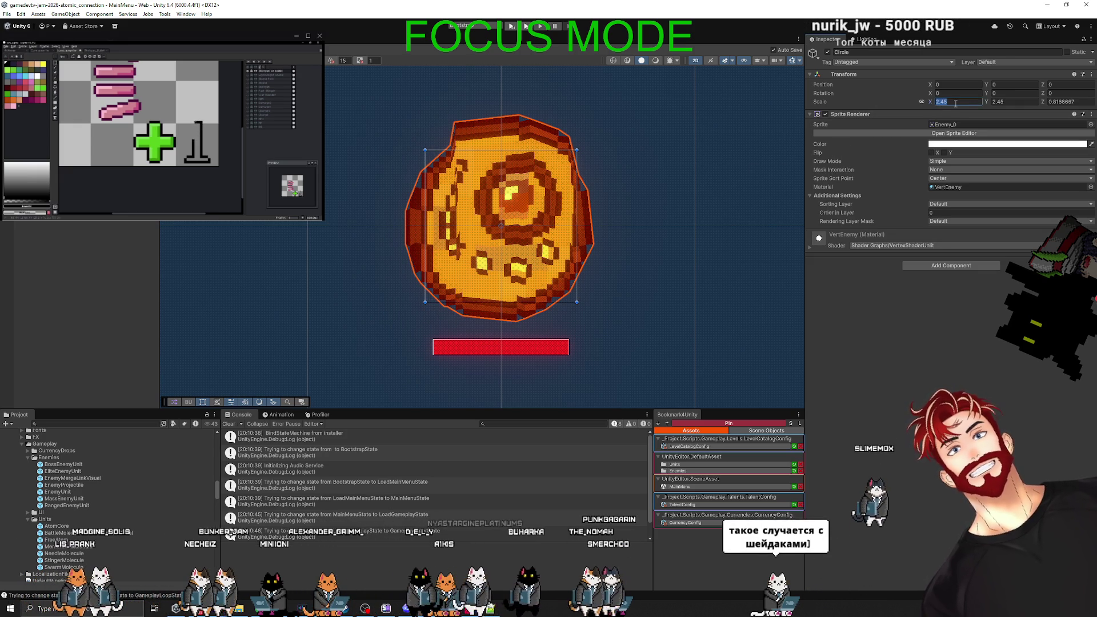
{"action": "type", "text": "2.2"}
{"action": "key", "text": "Return"}
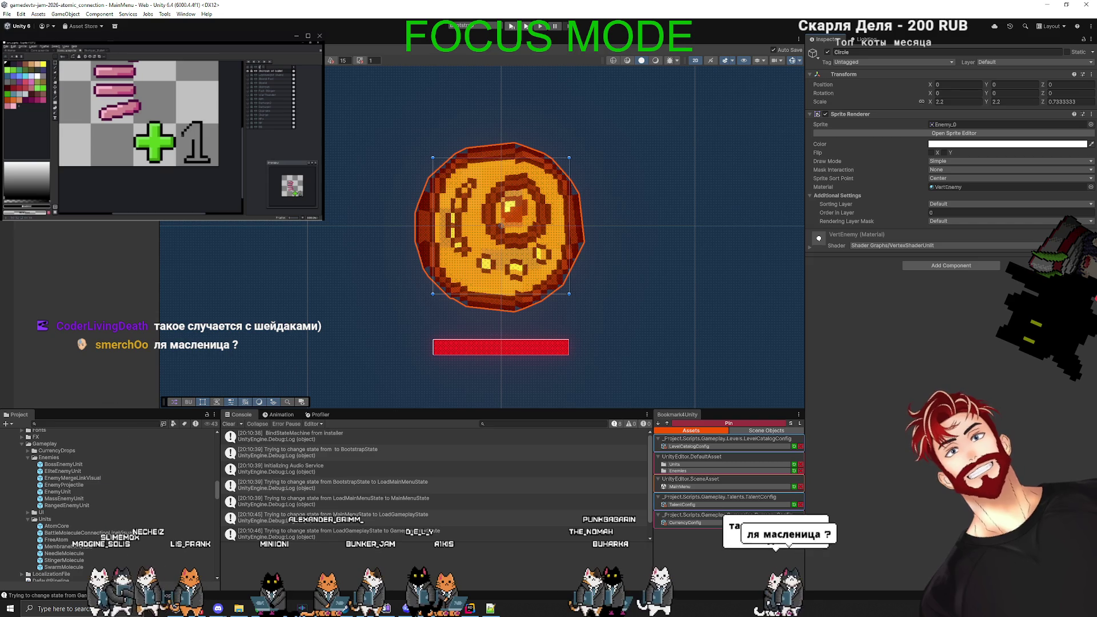
{"action": "left_click", "coordinate": [537, 137]}
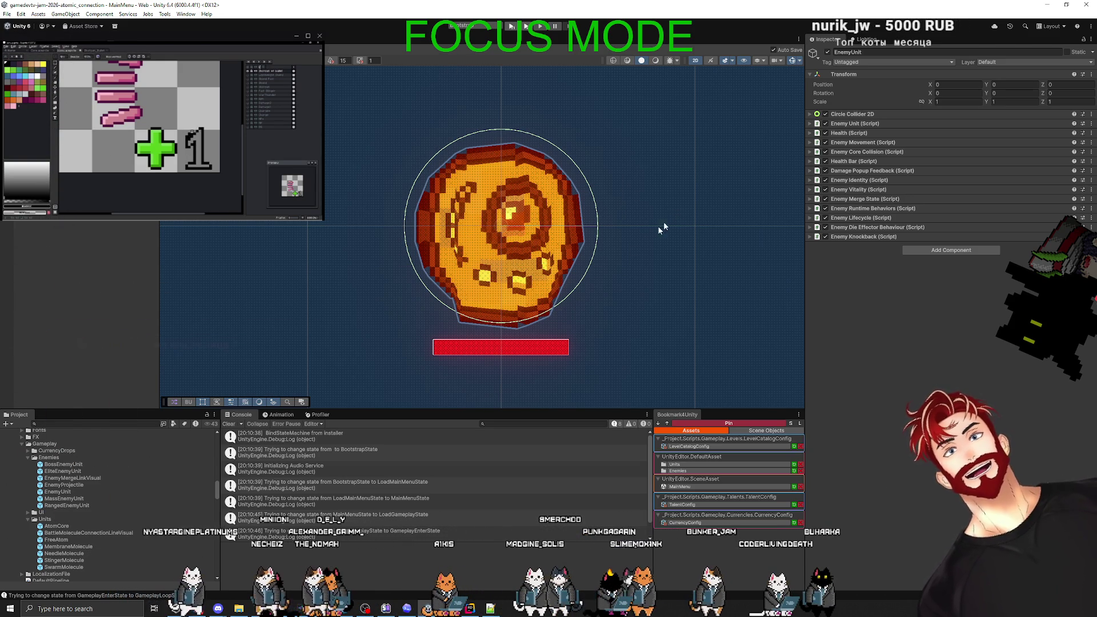
Check the Circle, ProgressBar and EnemyUnit objects, deselect, and exit prefab mode with Escape.
{"action": "left_click", "coordinate": [501, 228]}
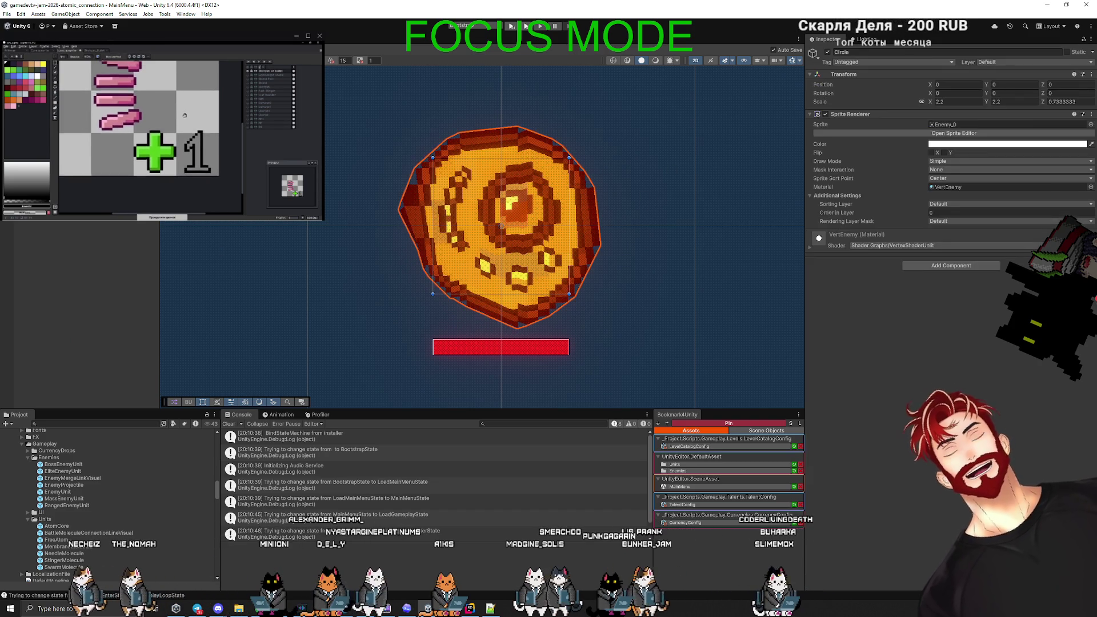
{"action": "left_click", "coordinate": [501, 346]}
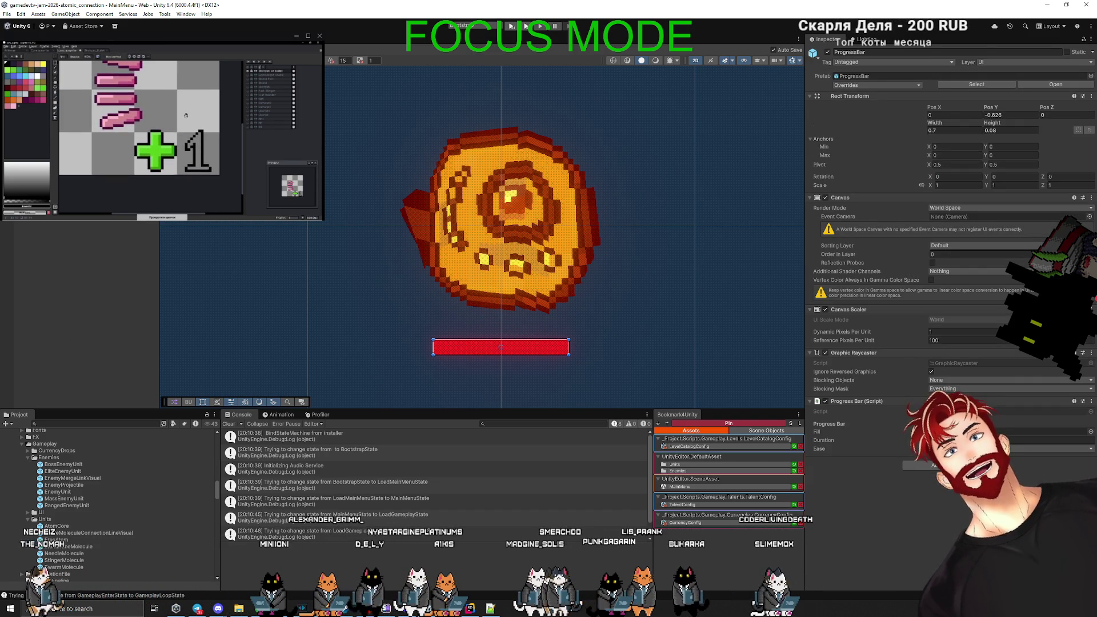
{"action": "left_click_drag", "start_coordinate": [185, 115], "coordinate": [123, 116]}
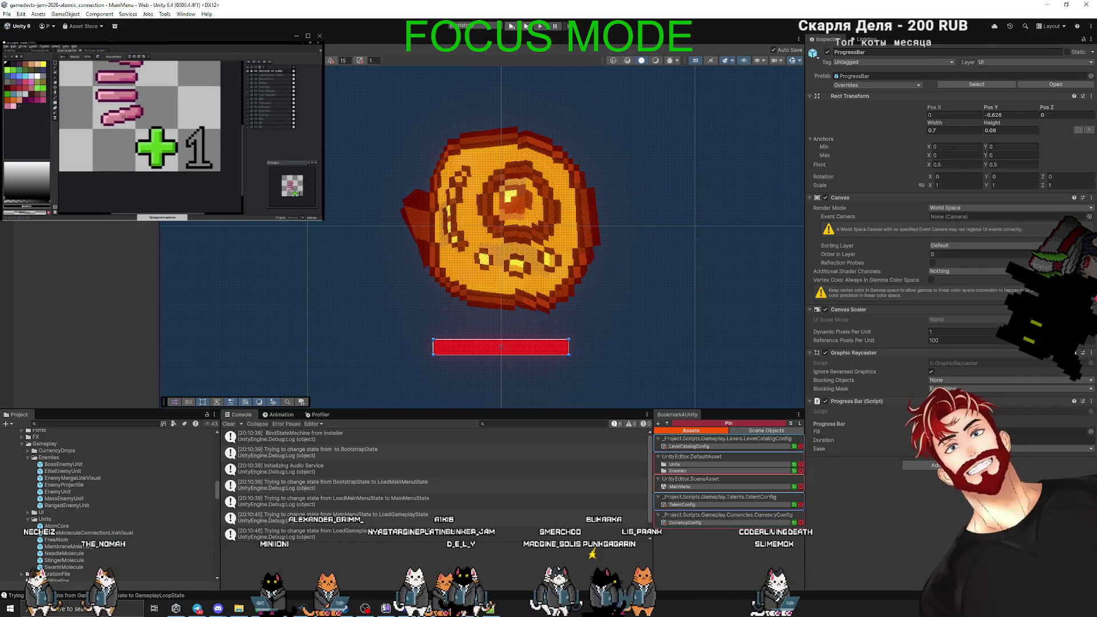
{"action": "left_click", "coordinate": [501, 228]}
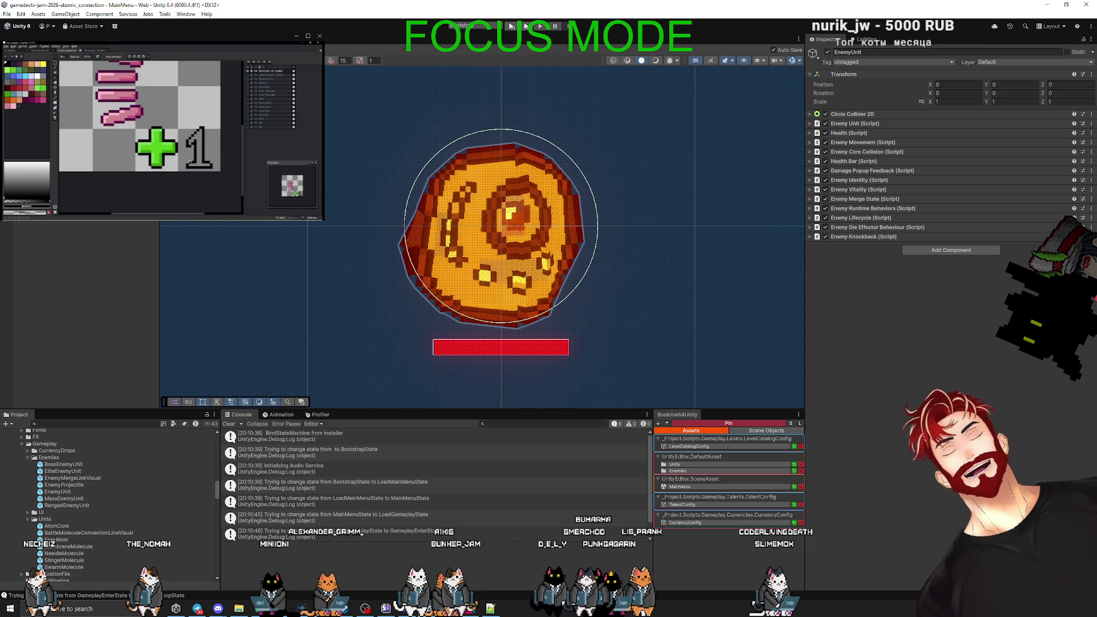
{"action": "left_click", "coordinate": [118, 241]}
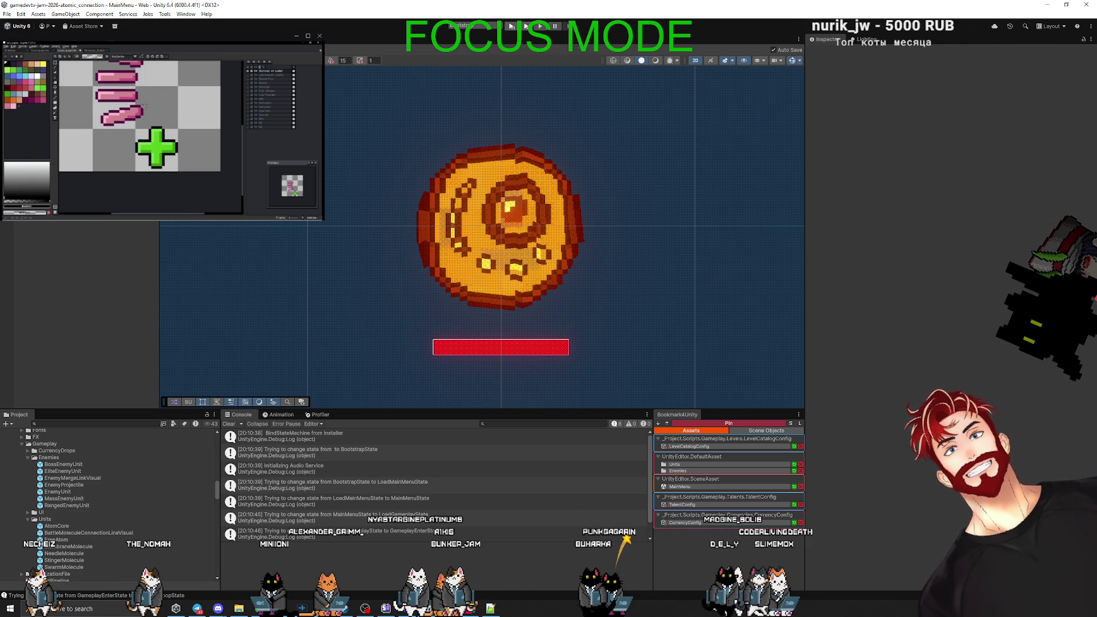
{"action": "key", "text": "Escape"}
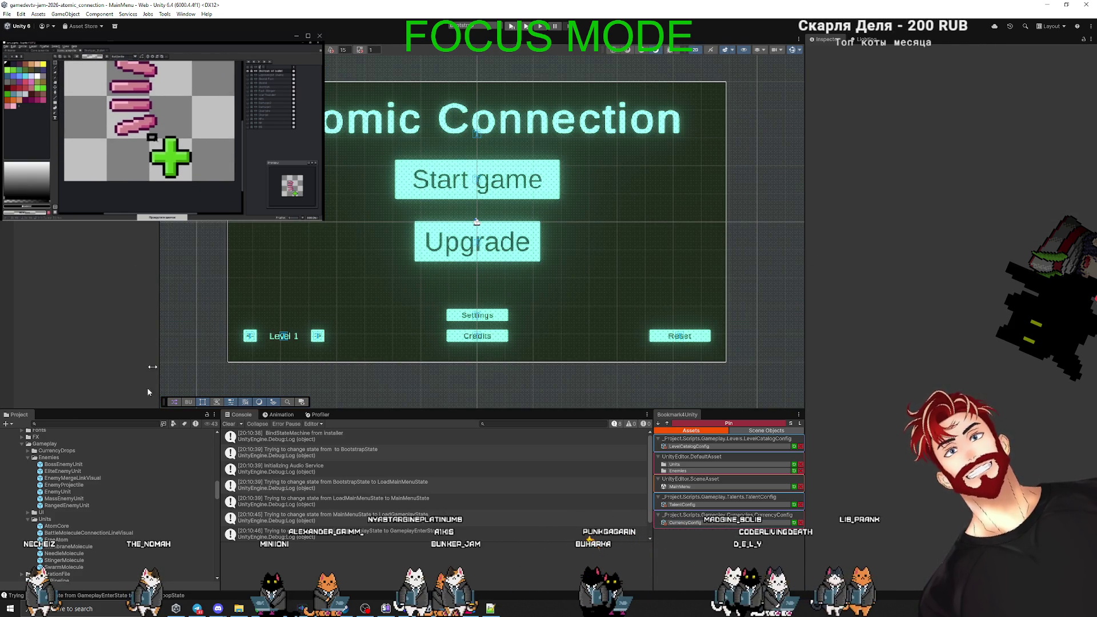
{"action": "double_click", "coordinate": [67, 496]}
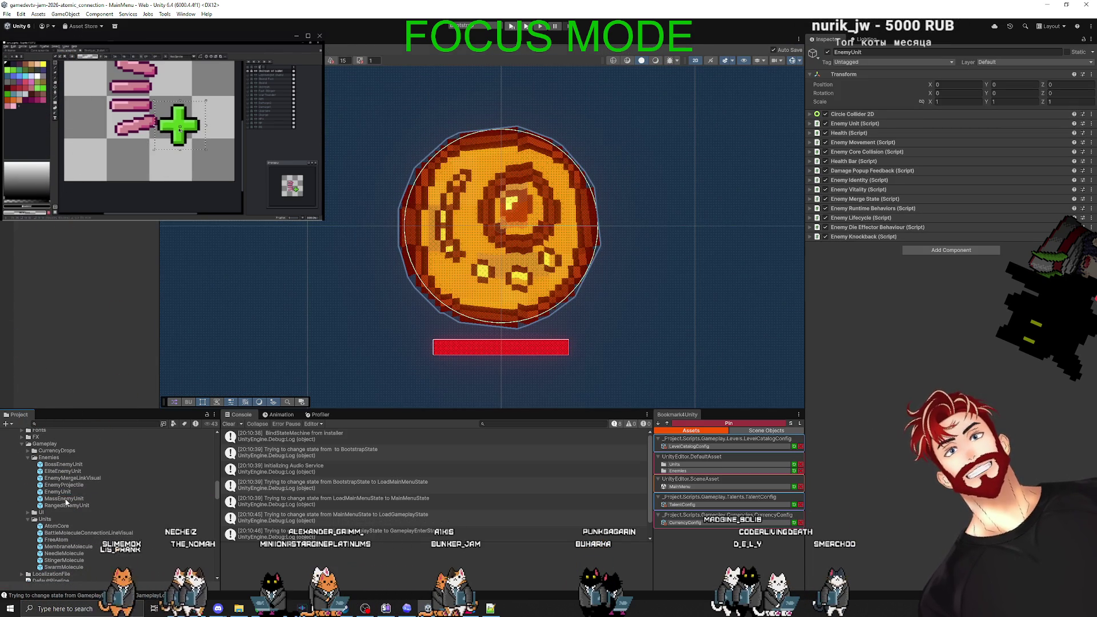
{"action": "double_click", "coordinate": [65, 499]}
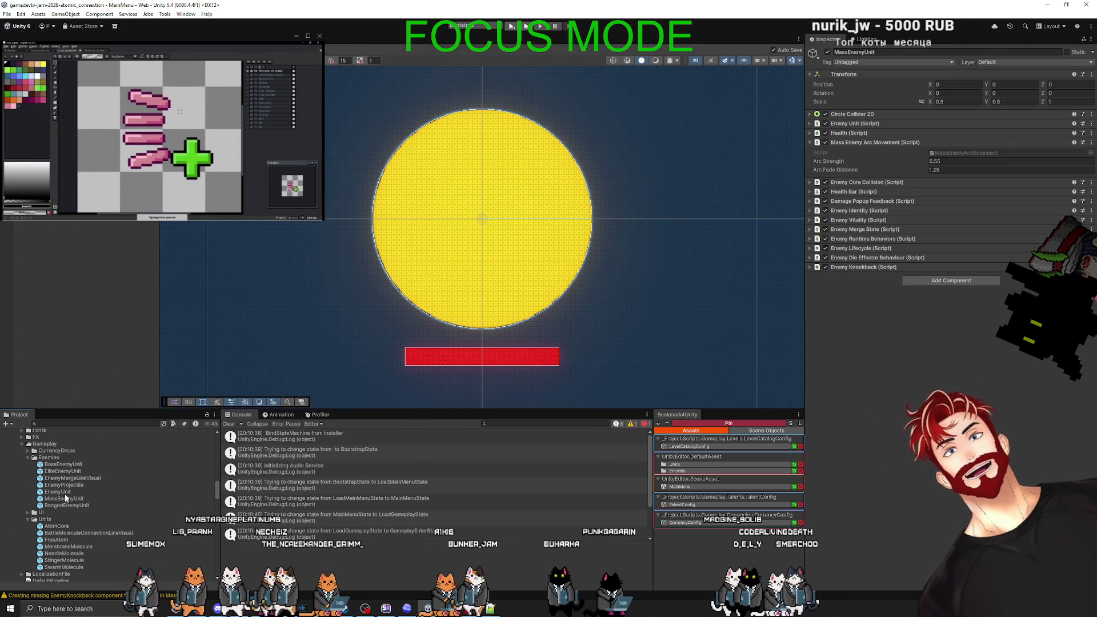
{"action": "double_click", "coordinate": [61, 472]}
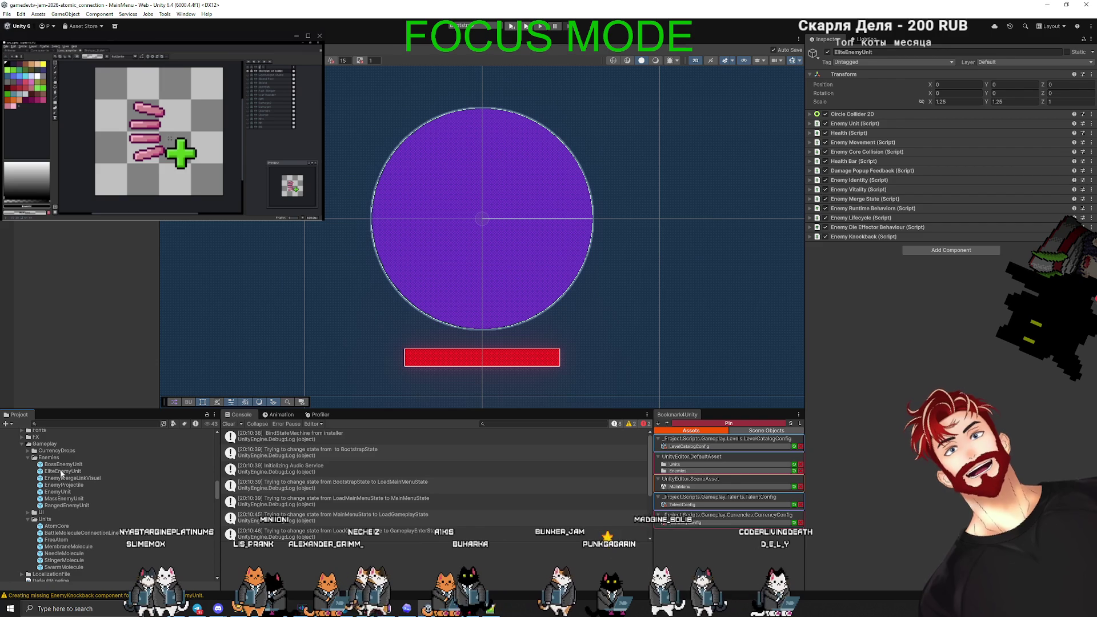
{"action": "double_click", "coordinate": [62, 465]}
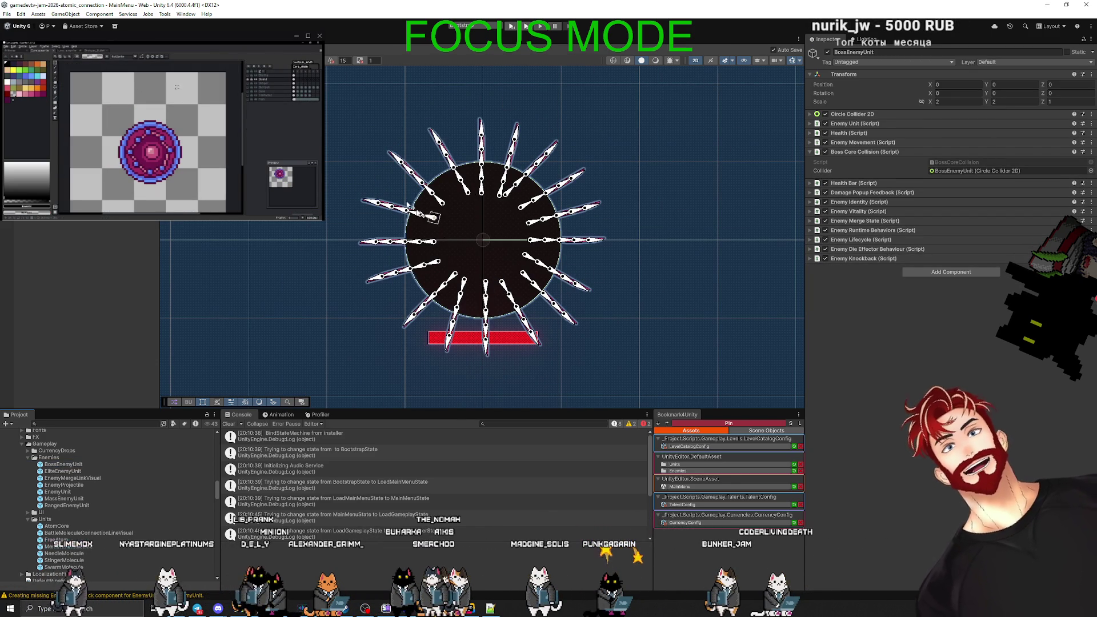
{"action": "left_click", "coordinate": [107, 277]}
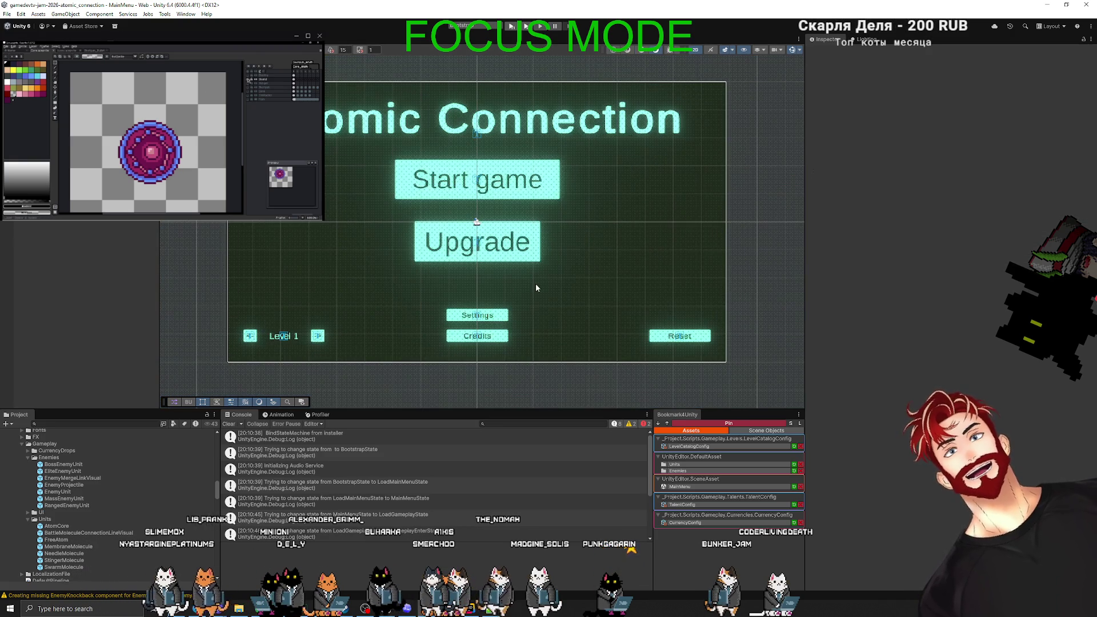
{"action": "key", "text": "ctrl+p"}
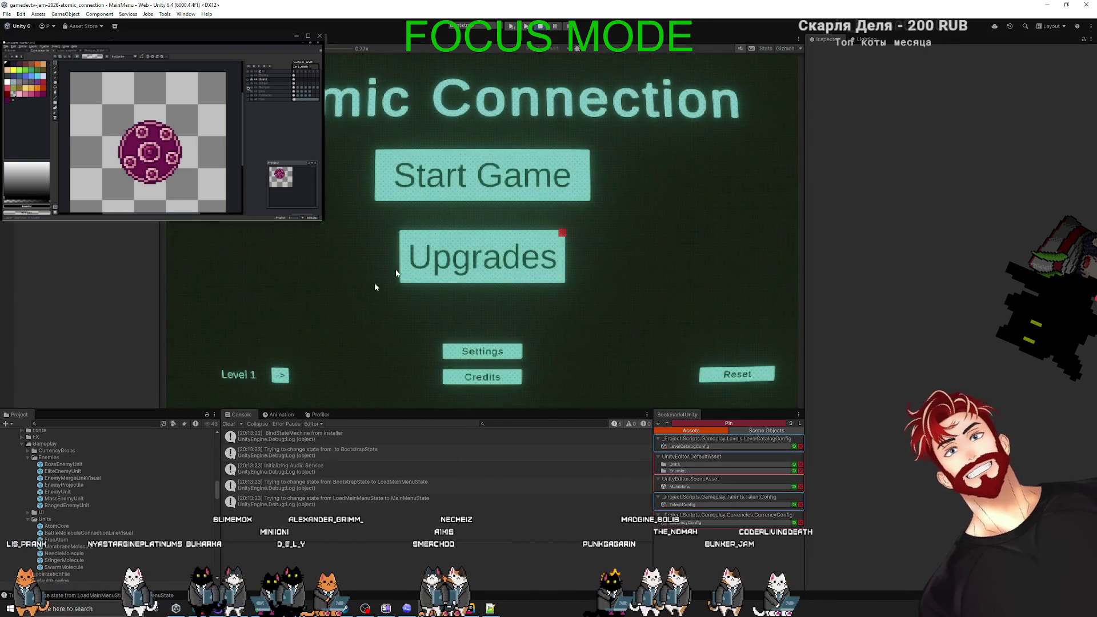
{"action": "left_click", "coordinate": [473, 192]}
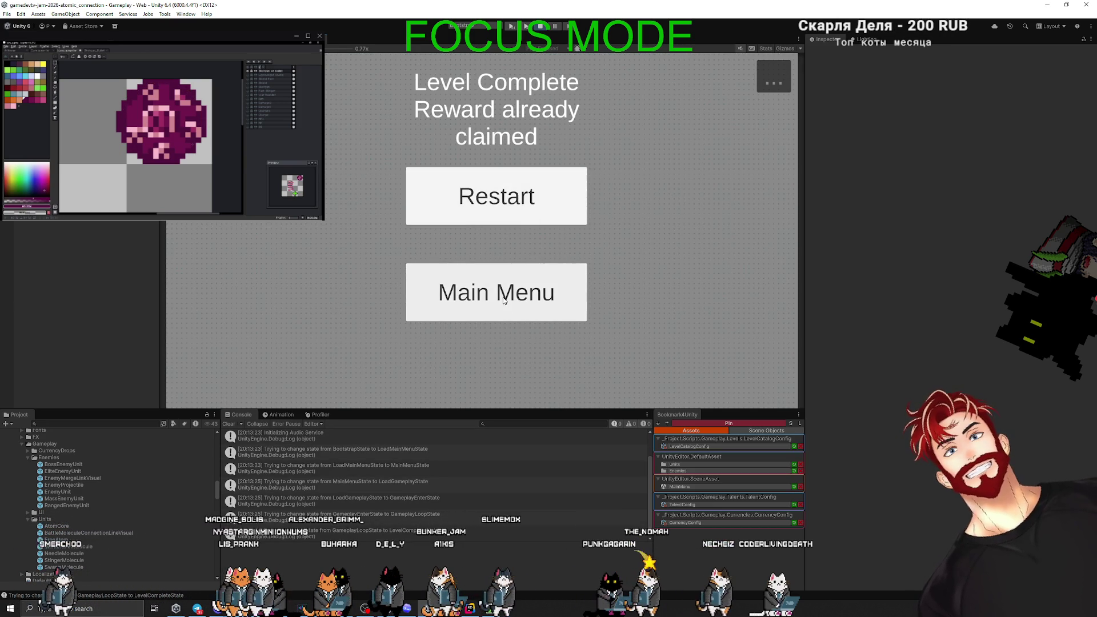
{"action": "left_click", "coordinate": [535, 273]}
{"action": "key", "text": "ctrl+p"}
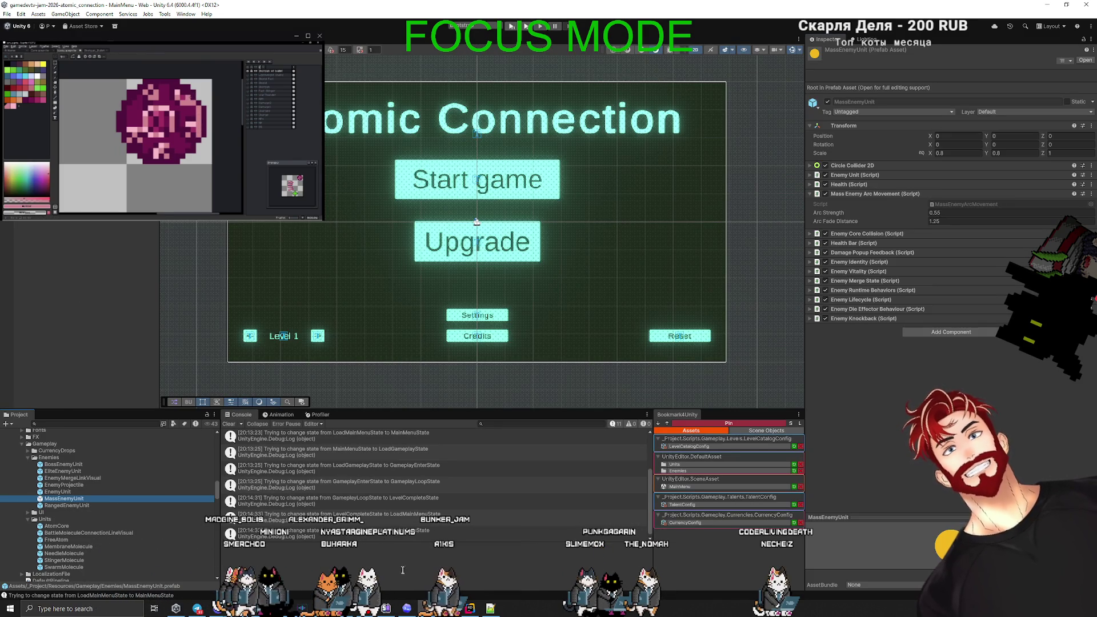
Commit the EnemyUnit.prefab change to gagarin with the summary 'base unit scale fix'.
{"action": "left_click", "coordinate": [409, 609]}
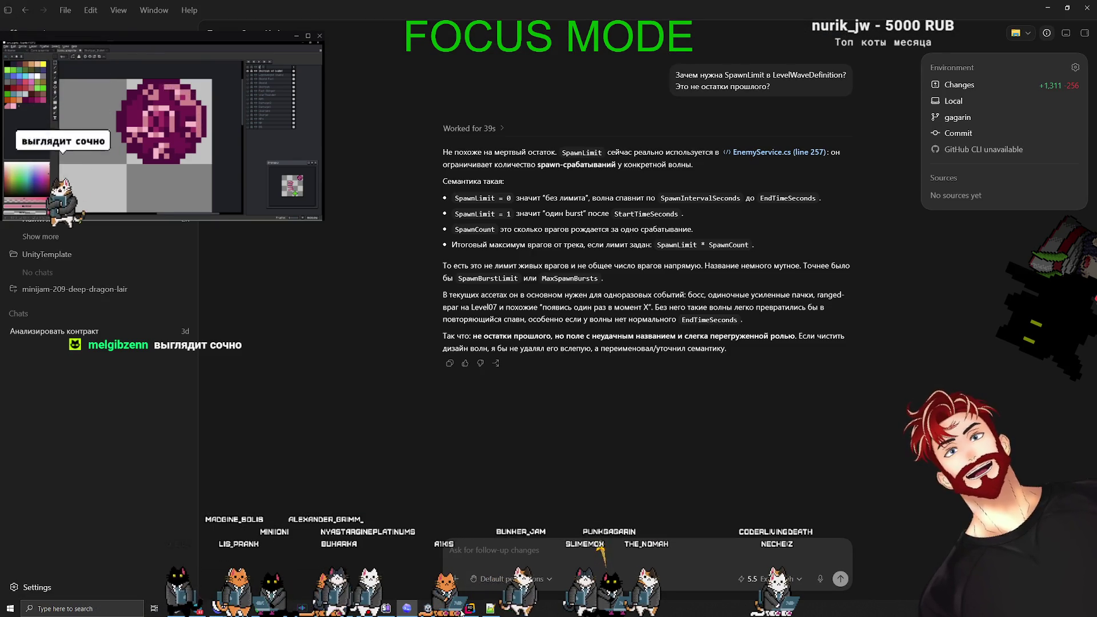
{"action": "key", "text": "alt+Tab"}
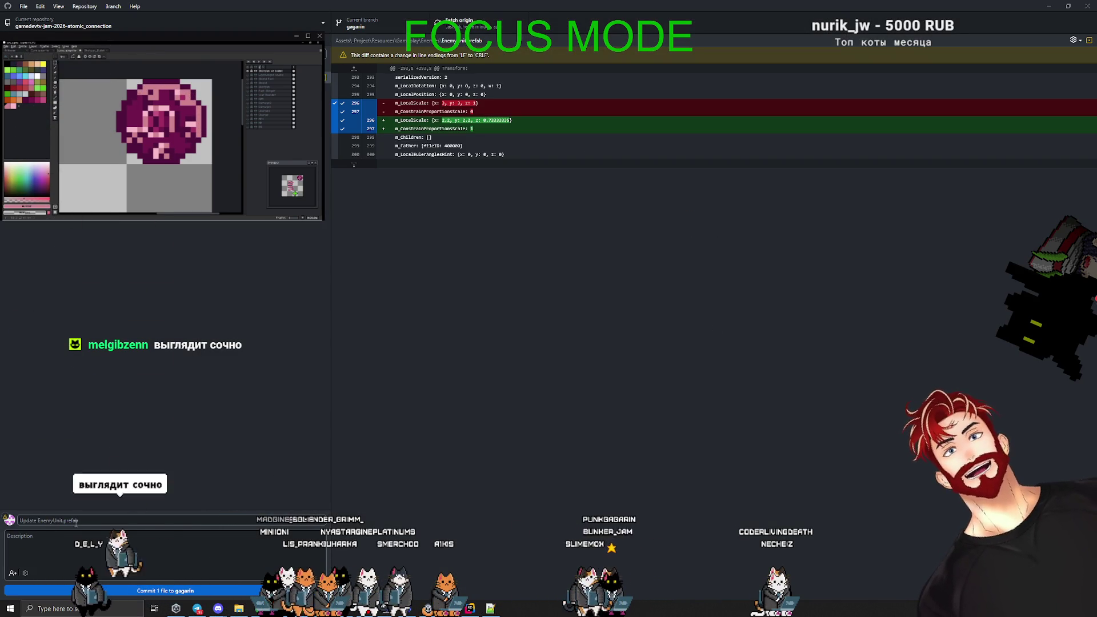
{"action": "left_click", "coordinate": [75, 520]}
{"action": "type", "text": "base unit scale fix"}
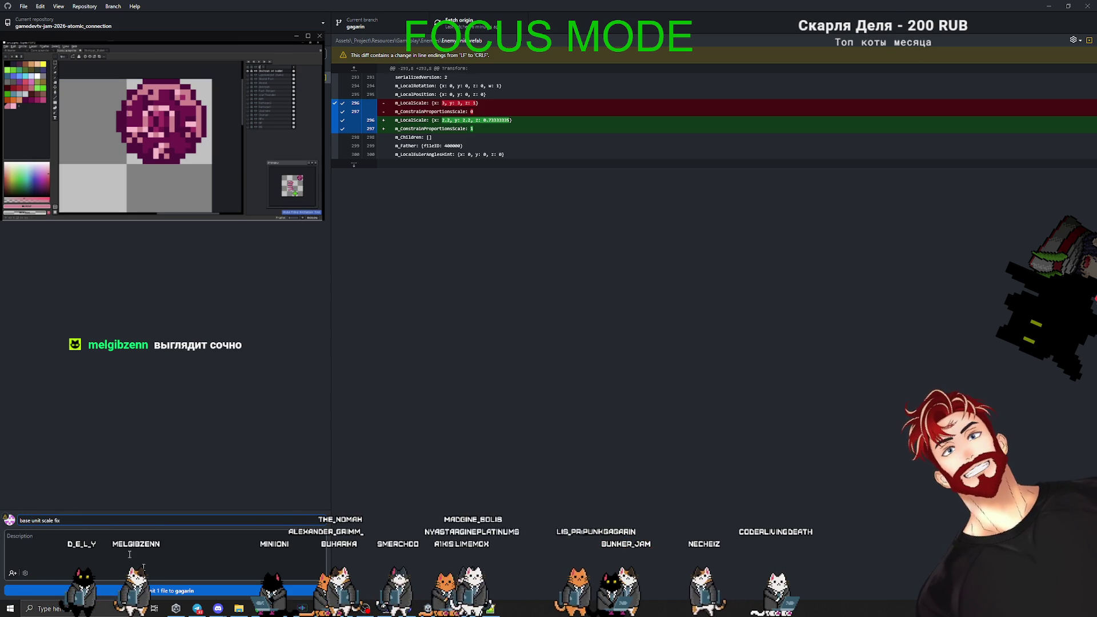
{"action": "left_click", "coordinate": [183, 593]}
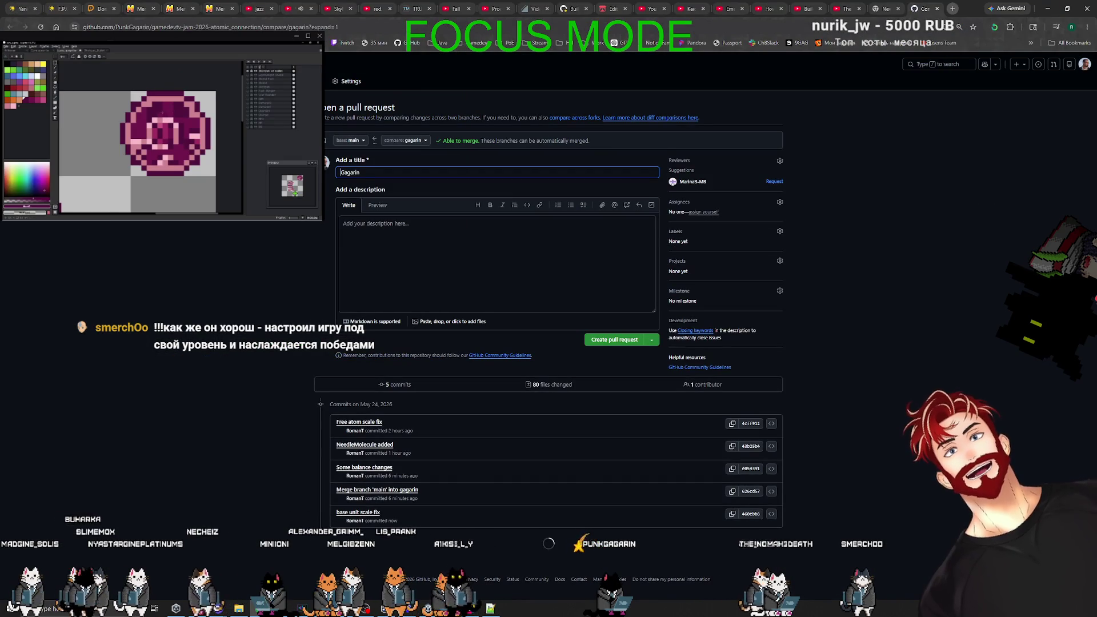
Create pull request #39 from gagarin, merge it into main, and go to the build run page.
{"action": "left_click", "coordinate": [610, 343]}
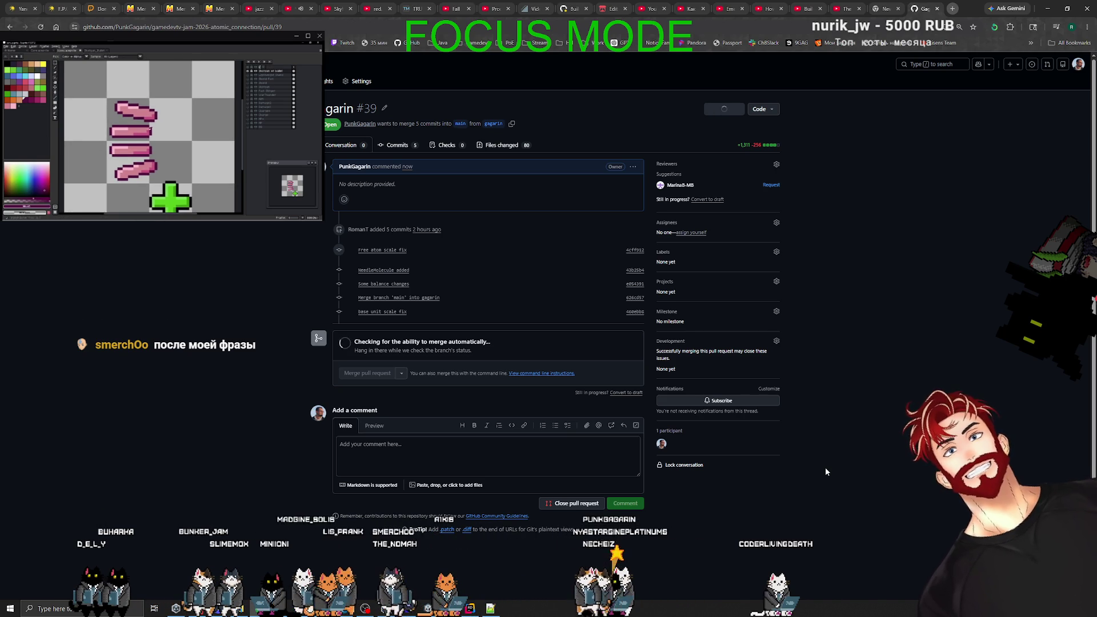
{"action": "right_click", "coordinate": [207, 276]}
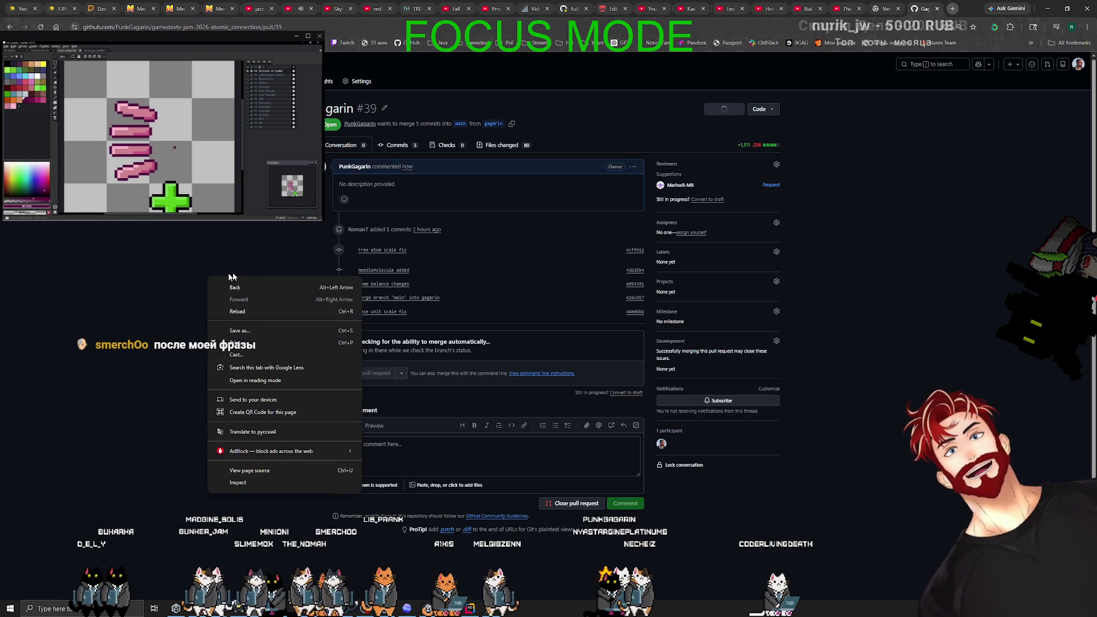
{"action": "left_click", "coordinate": [240, 312]}
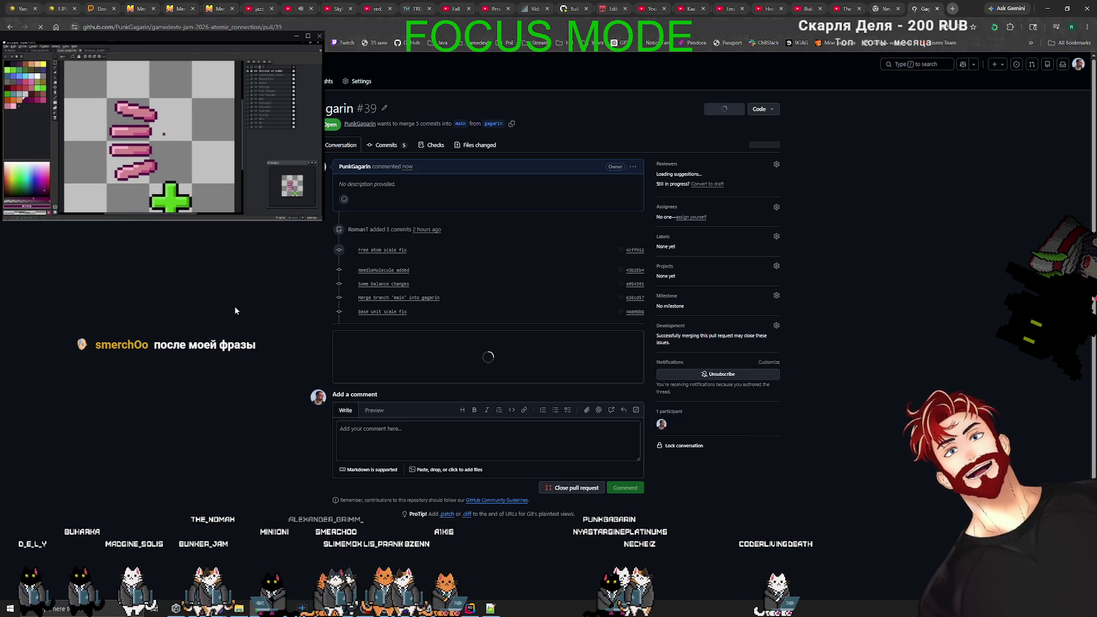
{"action": "left_click", "coordinate": [354, 374]}
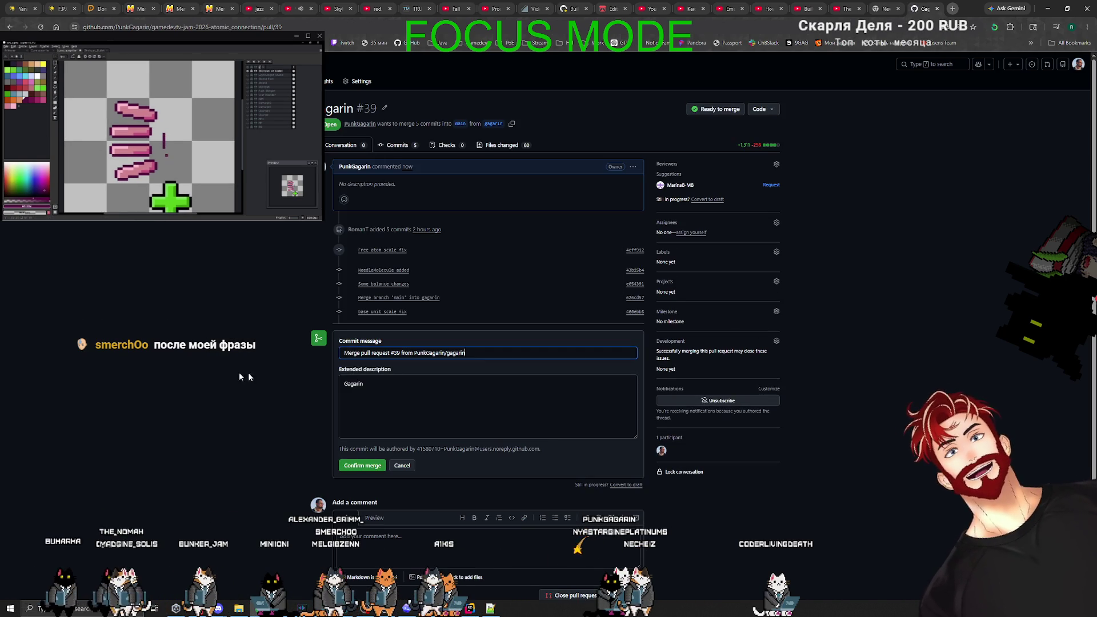
{"action": "left_click", "coordinate": [365, 466]}
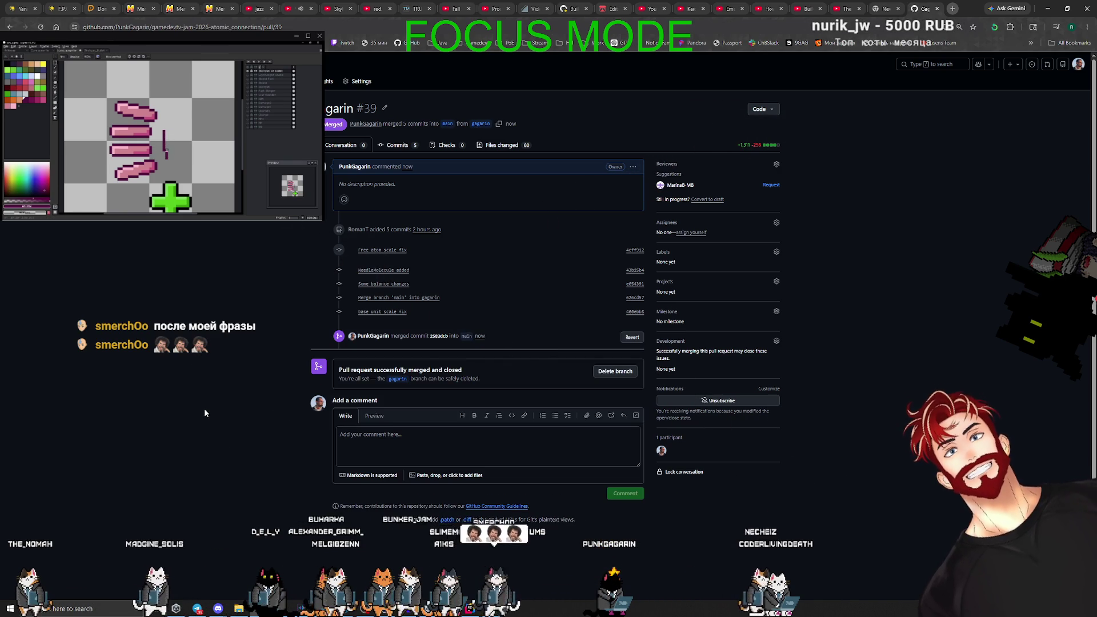
{"action": "left_click", "coordinate": [571, 9]}
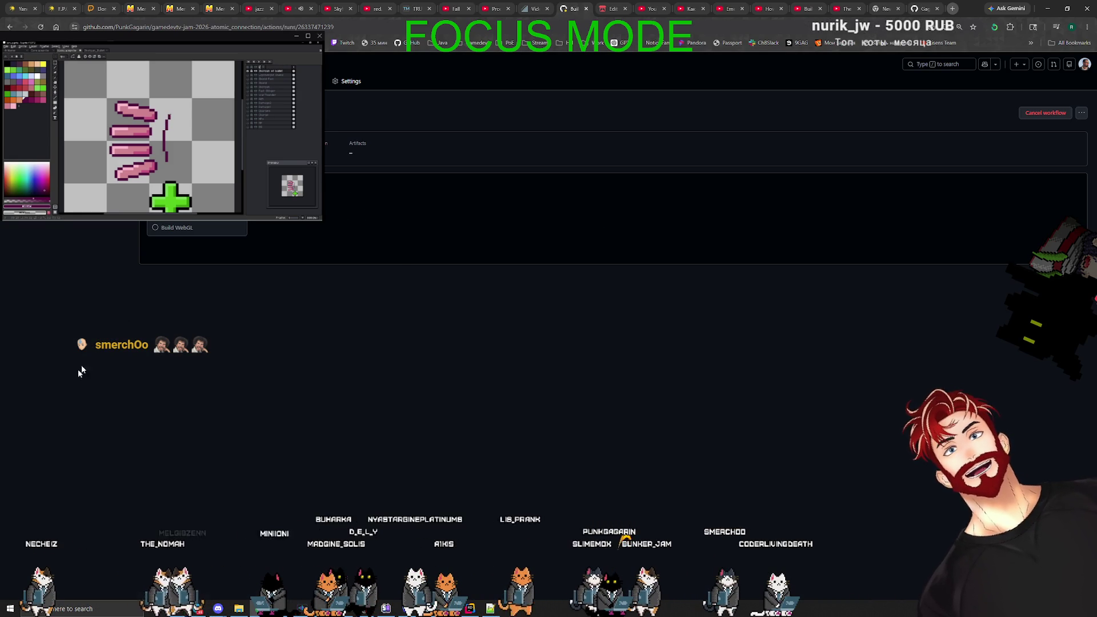
Review the Build WebGL and Deploy to itch run history without starting a run, then view GitHub Desktop's branches.
{"action": "left_click", "coordinate": [68, 355]}
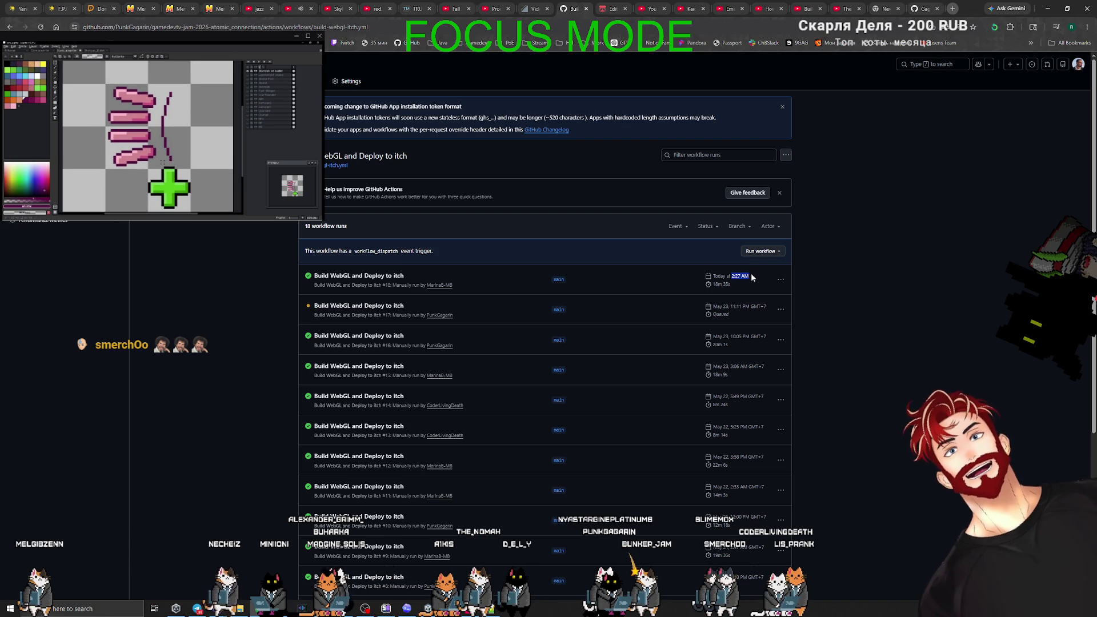
{"action": "left_click", "coordinate": [775, 251]}
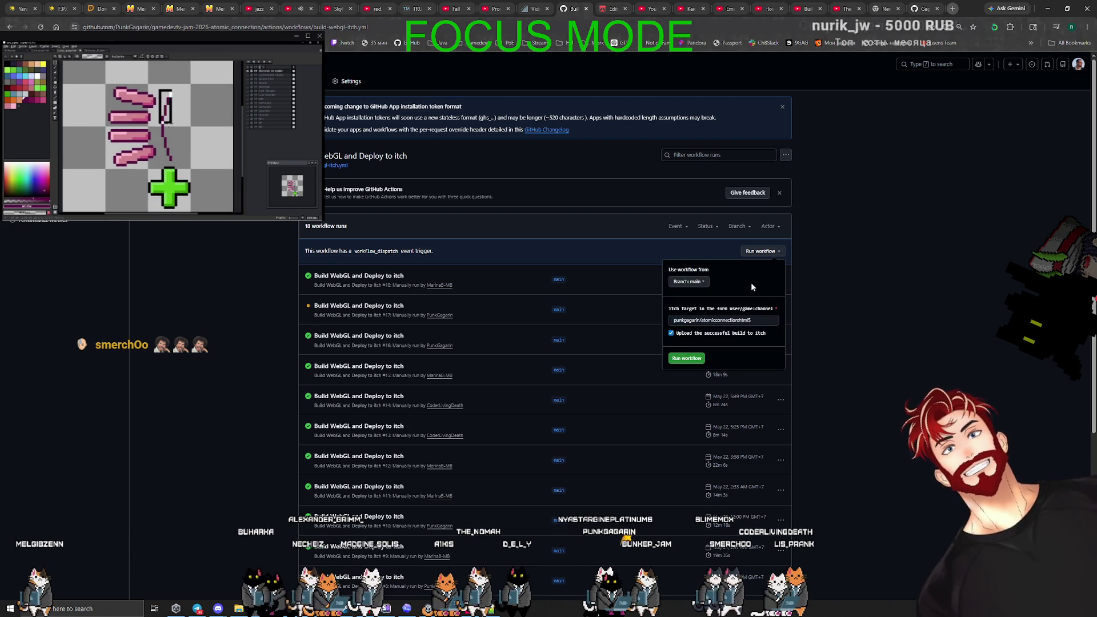
{"action": "left_click", "coordinate": [866, 343]}
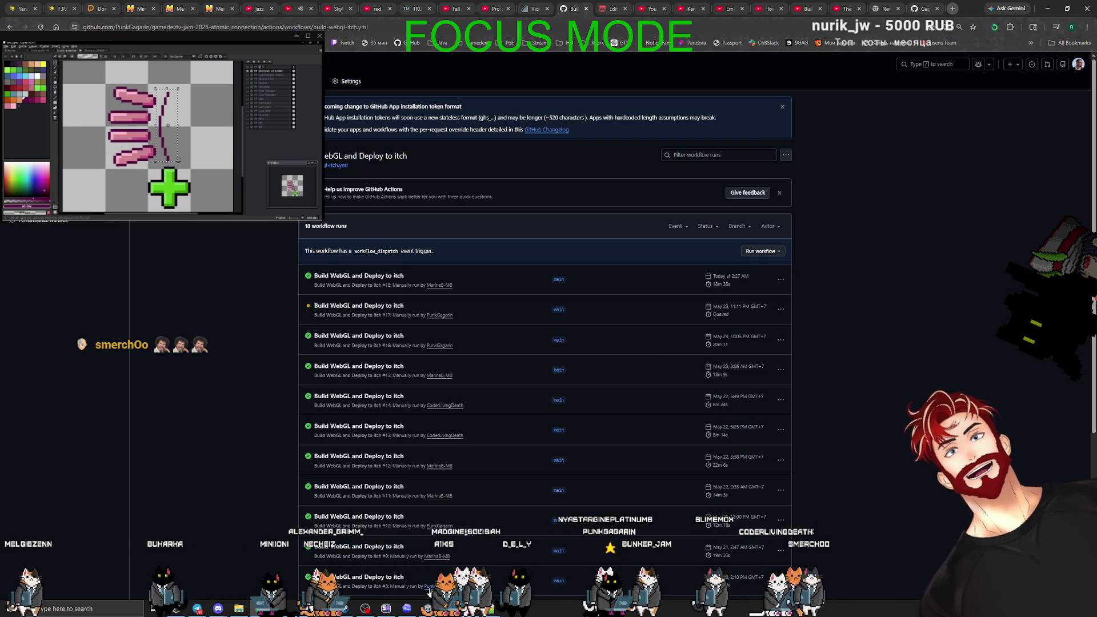
{"action": "key", "text": "alt+Tab"}
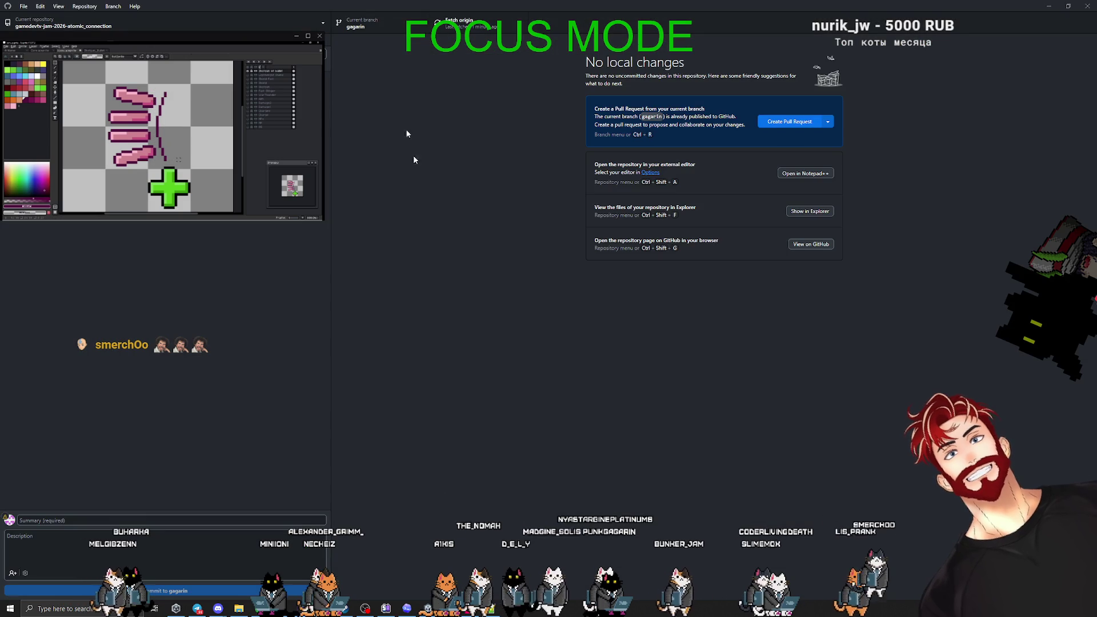
{"action": "left_click", "coordinate": [356, 22]}
Check out main in GitHub Desktop and bring Unity forward to recompile the scripts.
{"action": "left_click", "coordinate": [350, 85]}
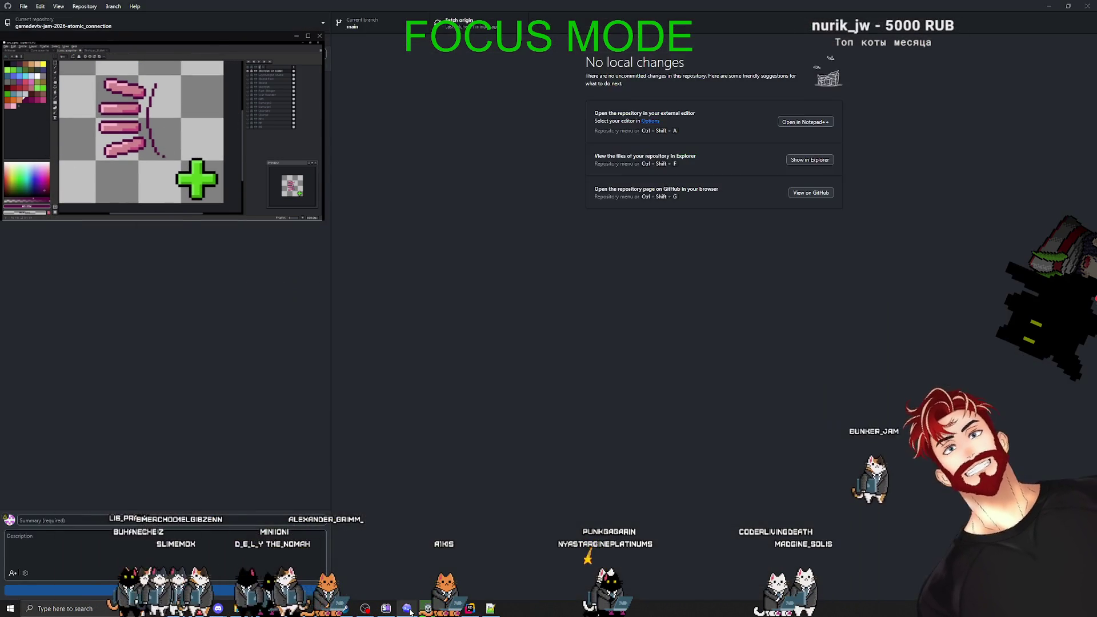
{"action": "left_click", "coordinate": [406, 608]}
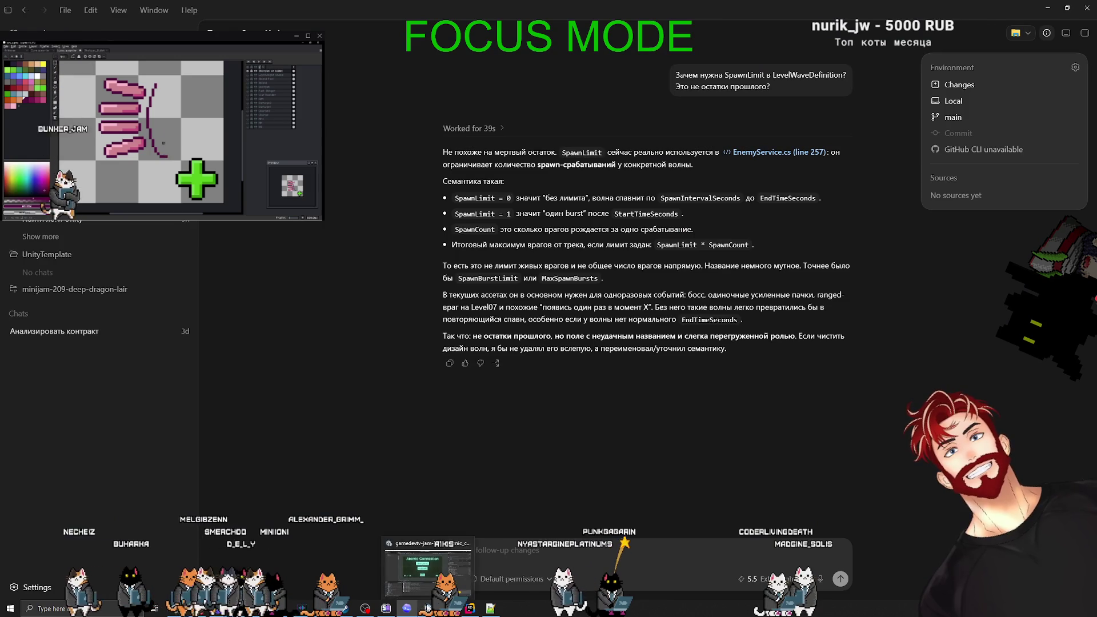
{"action": "left_click", "coordinate": [427, 609]}
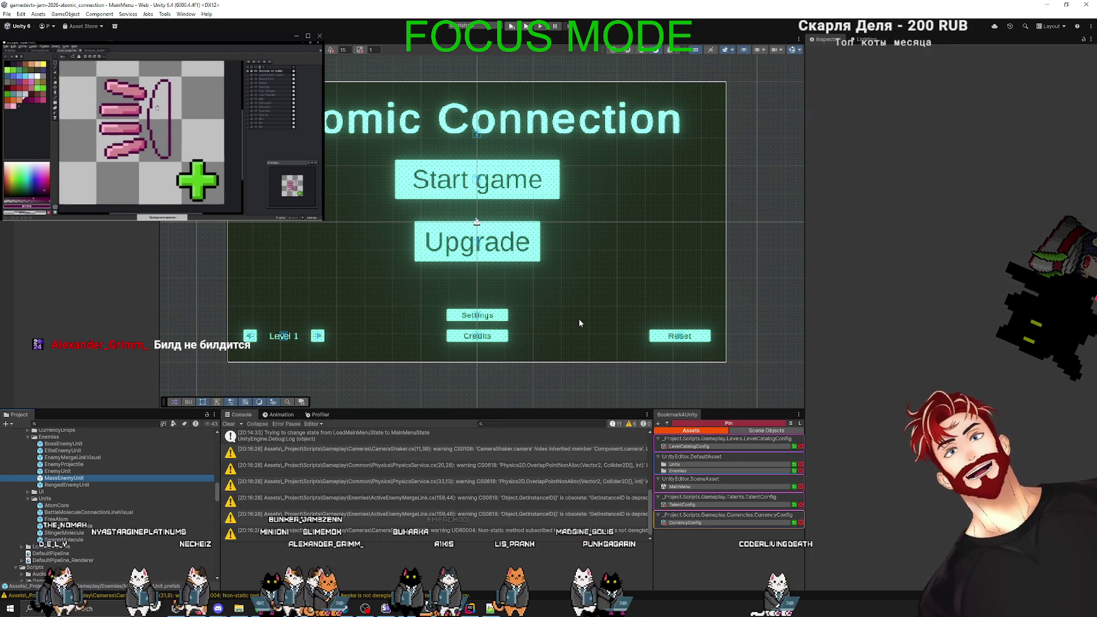
Clear the console warnings and deselect the MassEnemyUnit prefab.
{"action": "left_click", "coordinate": [228, 424]}
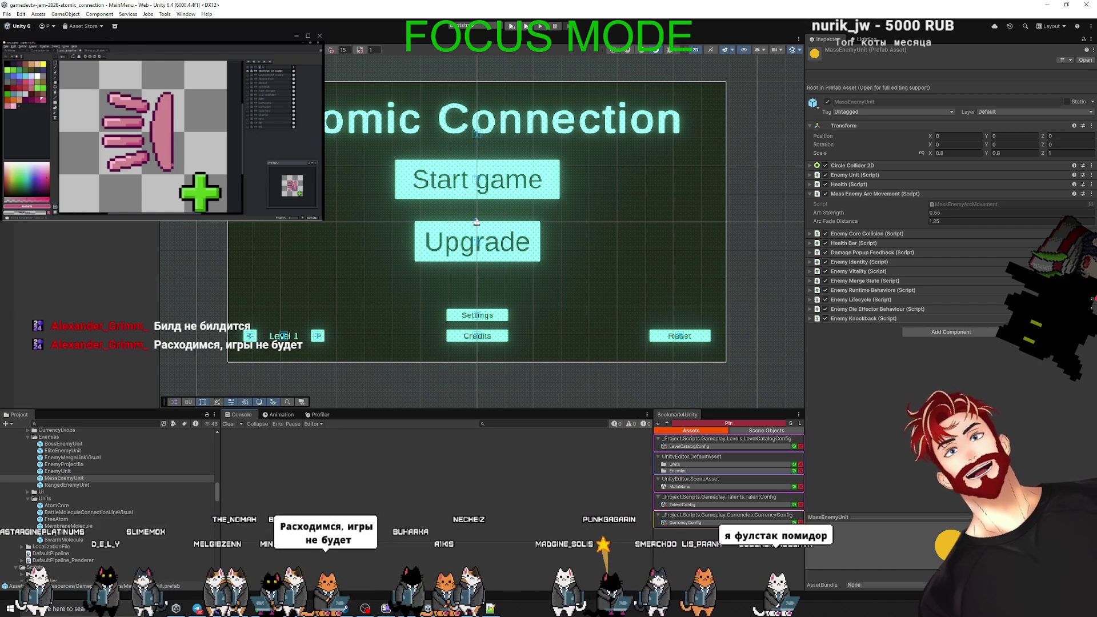
{"action": "left_click", "coordinate": [761, 321]}
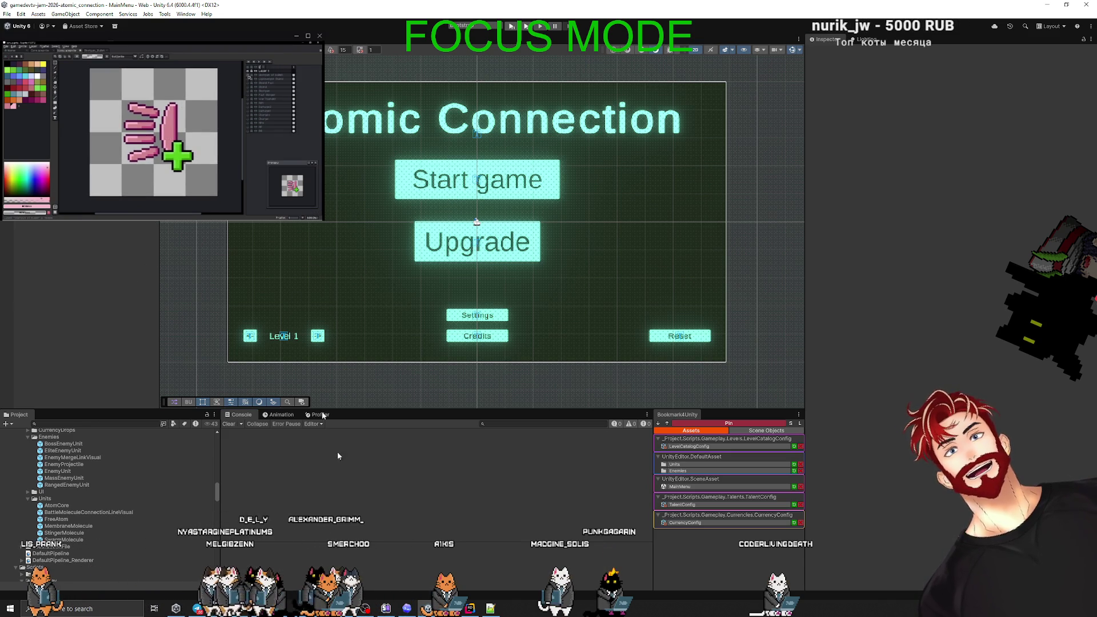
Set the Player Version to 0.0.14 in Project Settings, then switch to GitHub Desktop.
{"action": "left_click", "coordinate": [11, 16]}
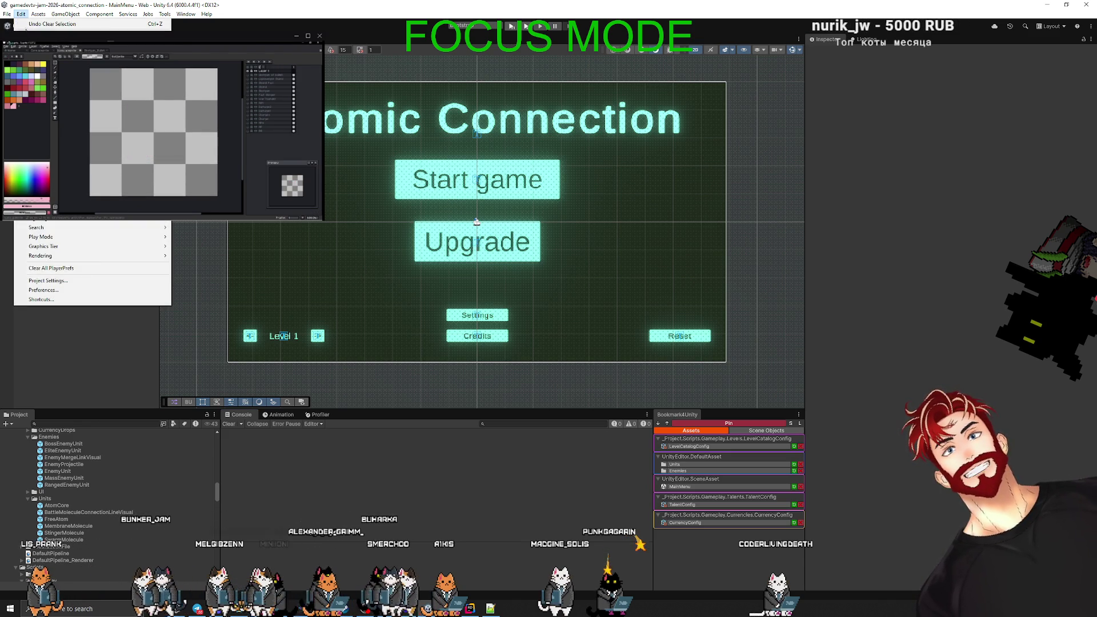
{"action": "left_click", "coordinate": [86, 272]}
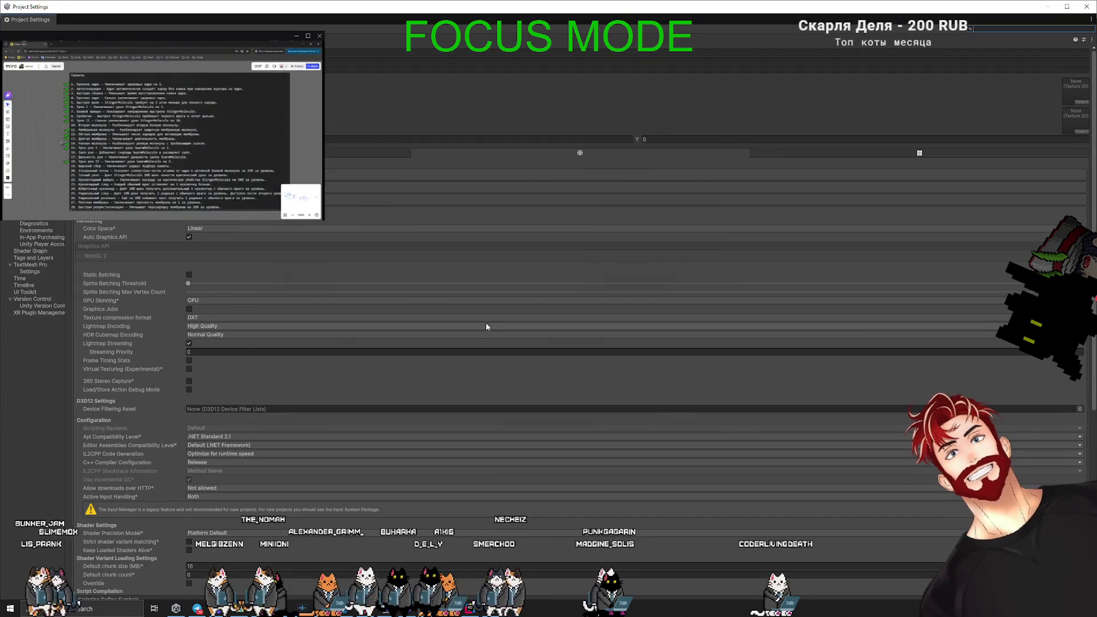
{"action": "scroll", "coordinate": [374, 389], "scroll_direction": "down", "scroll_amount": 6}
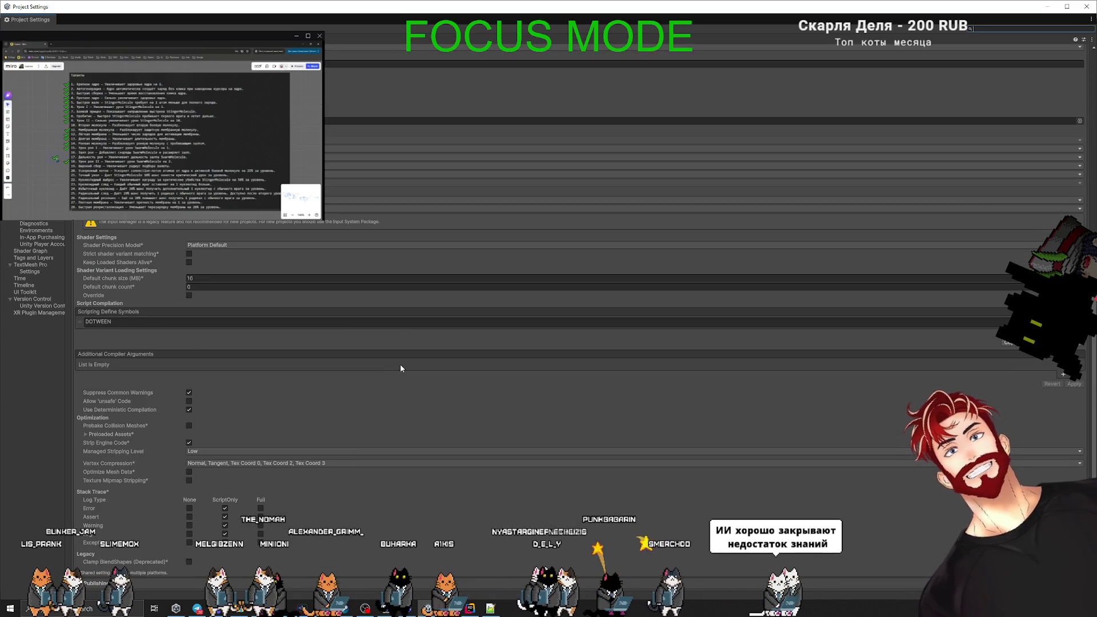
{"action": "scroll", "coordinate": [400, 368], "scroll_direction": "up", "scroll_amount": 6}
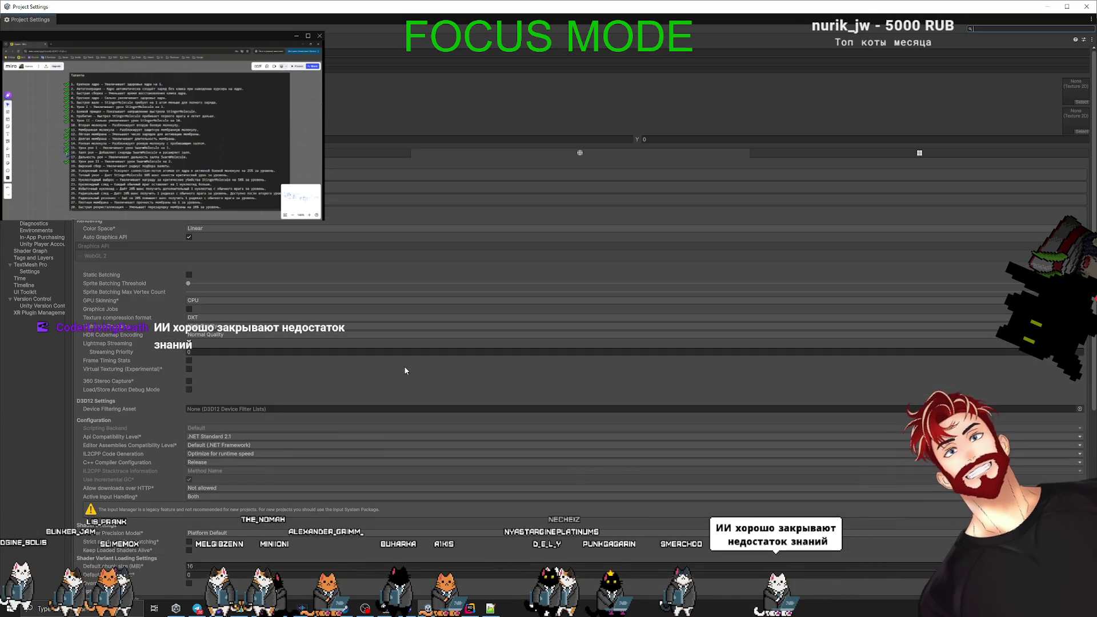
{"action": "left_click", "coordinate": [685, 69]}
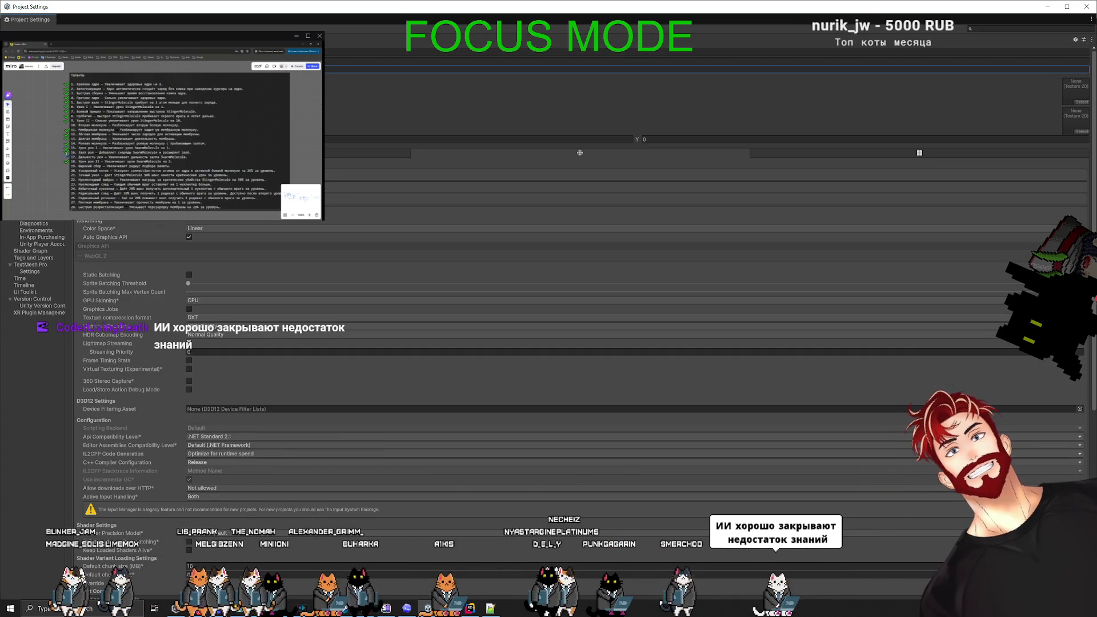
{"action": "left_click", "coordinate": [1086, 6]}
{"action": "left_click", "coordinate": [449, 608]}
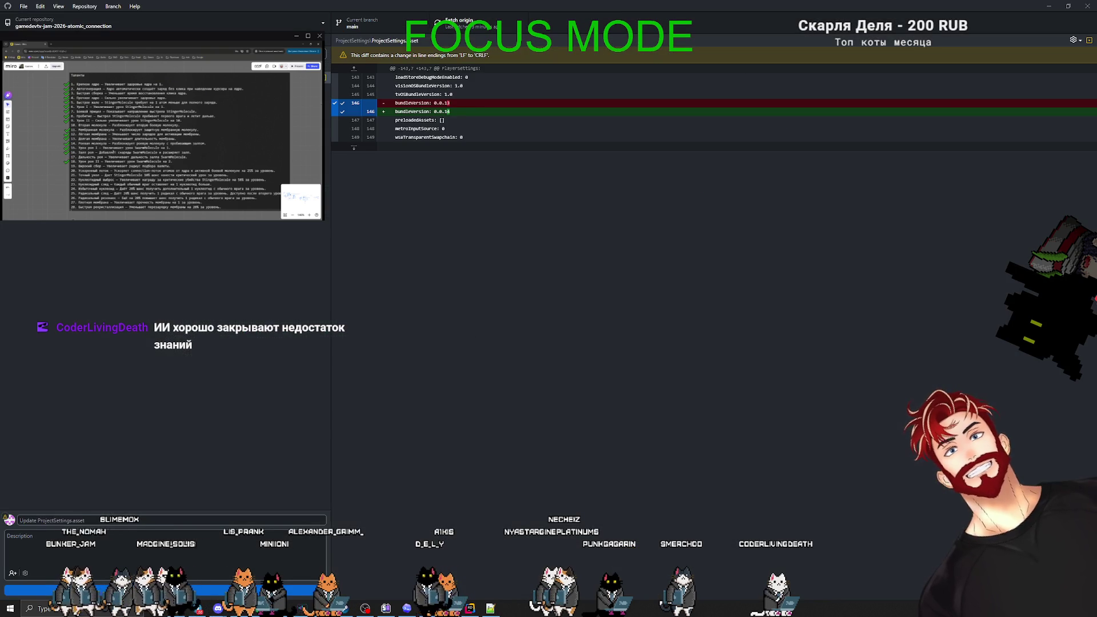
Commit the change to main with the summary 'version updated to 0.0.14'.
{"action": "left_click", "coordinate": [72, 520]}
{"action": "type", "text": "version"}
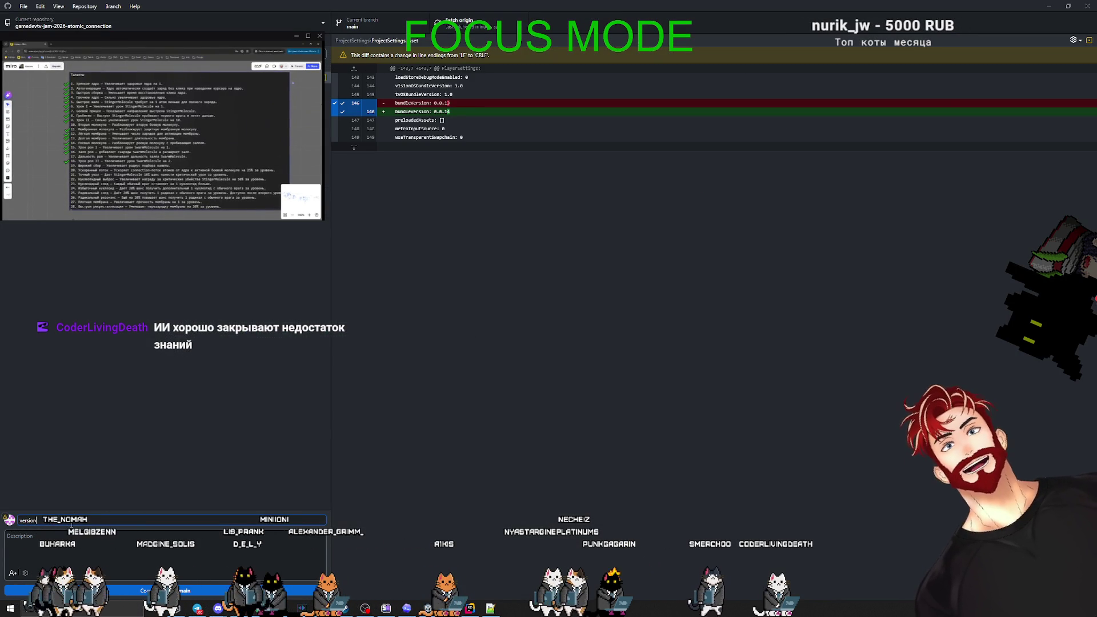
{"action": "type", "text": " updated to"}
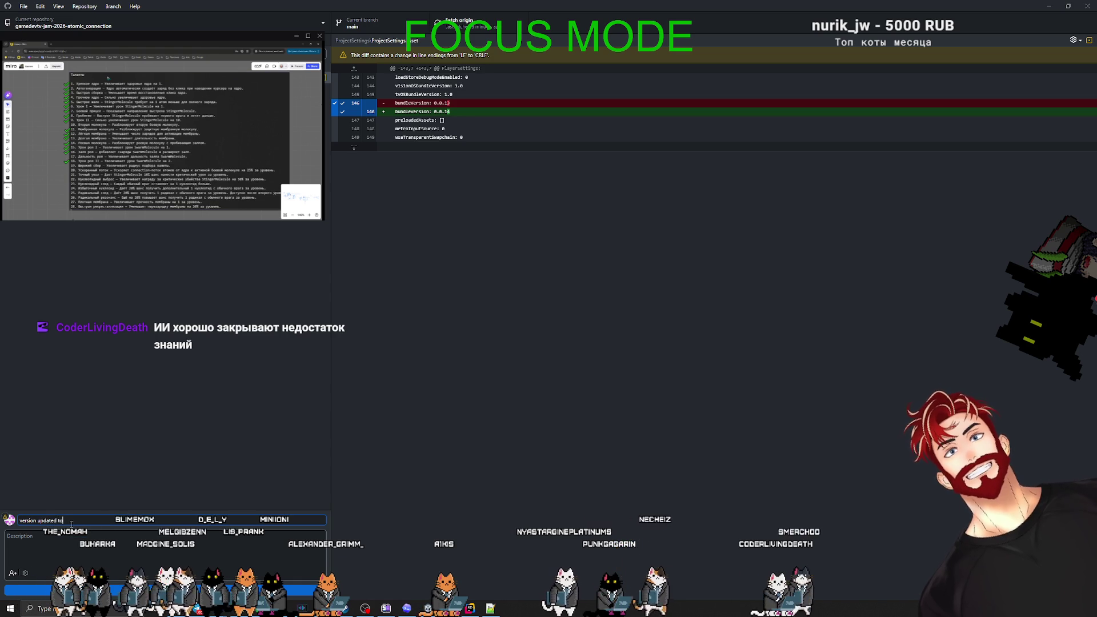
{"action": "type", "text": " 0.0.14"}
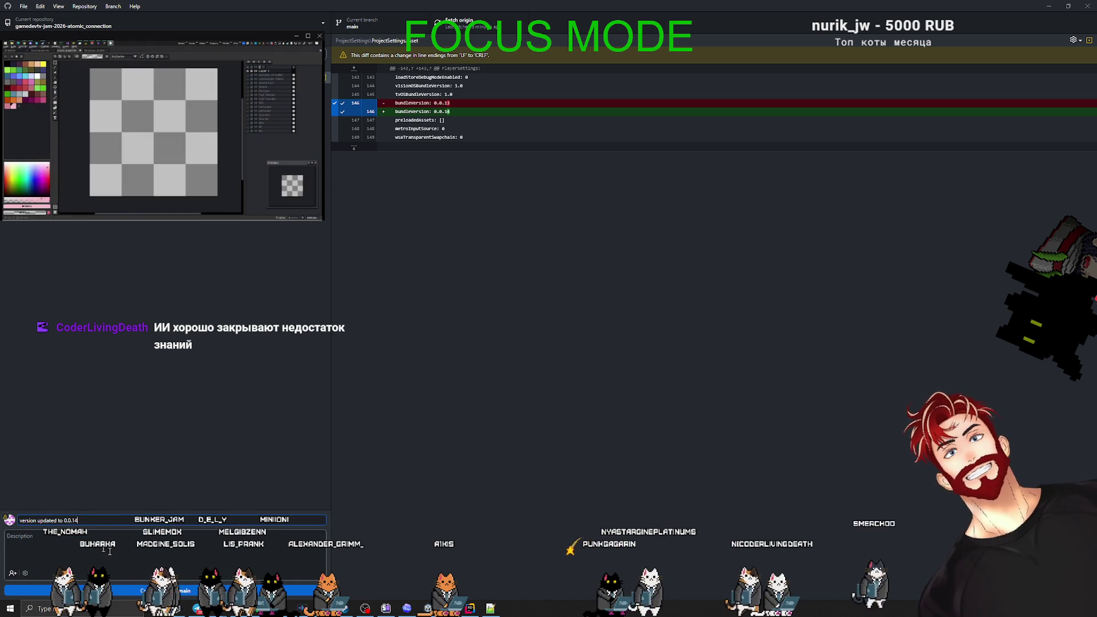
{"action": "key", "text": "ctrl+Return"}
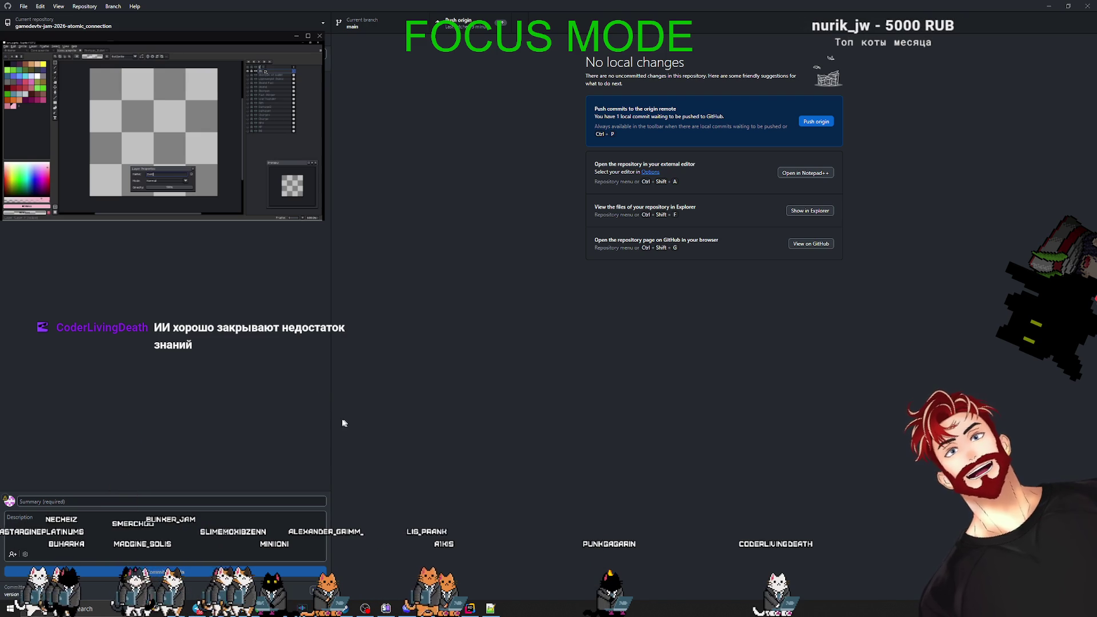
Pull the 6 newer remote commits into main and push everything to origin.
{"action": "left_click", "coordinate": [816, 121]}
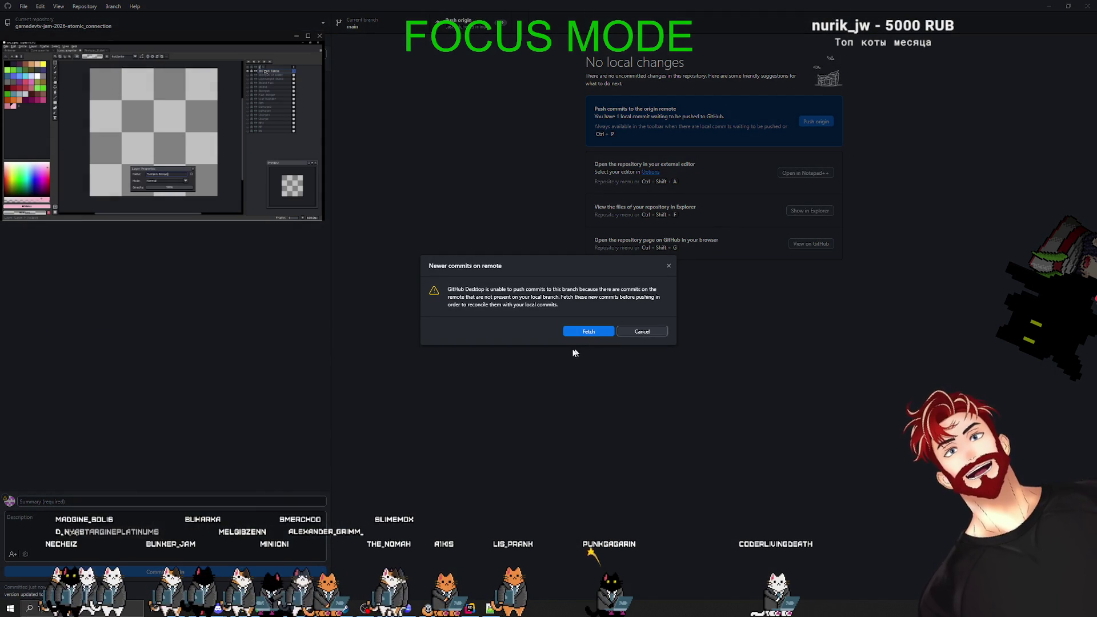
{"action": "left_click", "coordinate": [577, 332]}
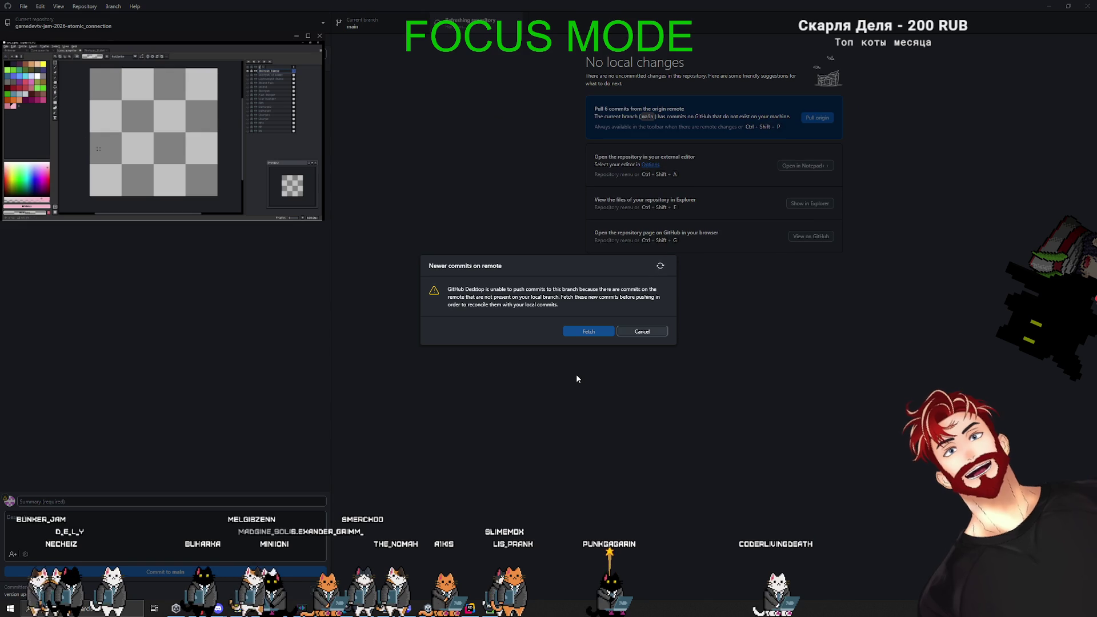
{"action": "left_click", "coordinate": [663, 333]}
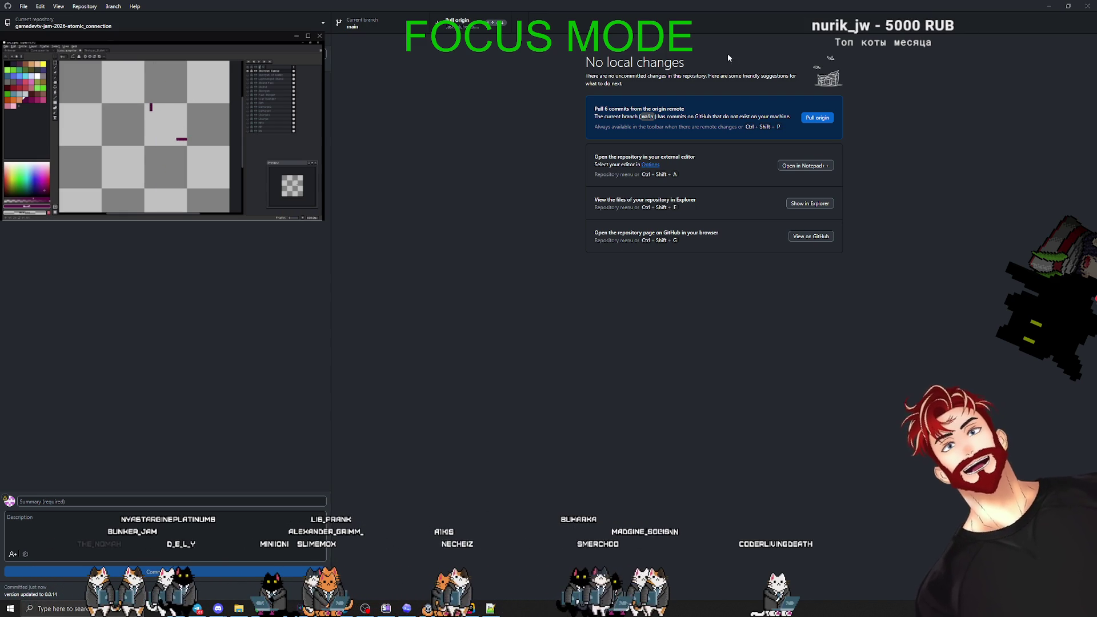
{"action": "left_click", "coordinate": [817, 117]}
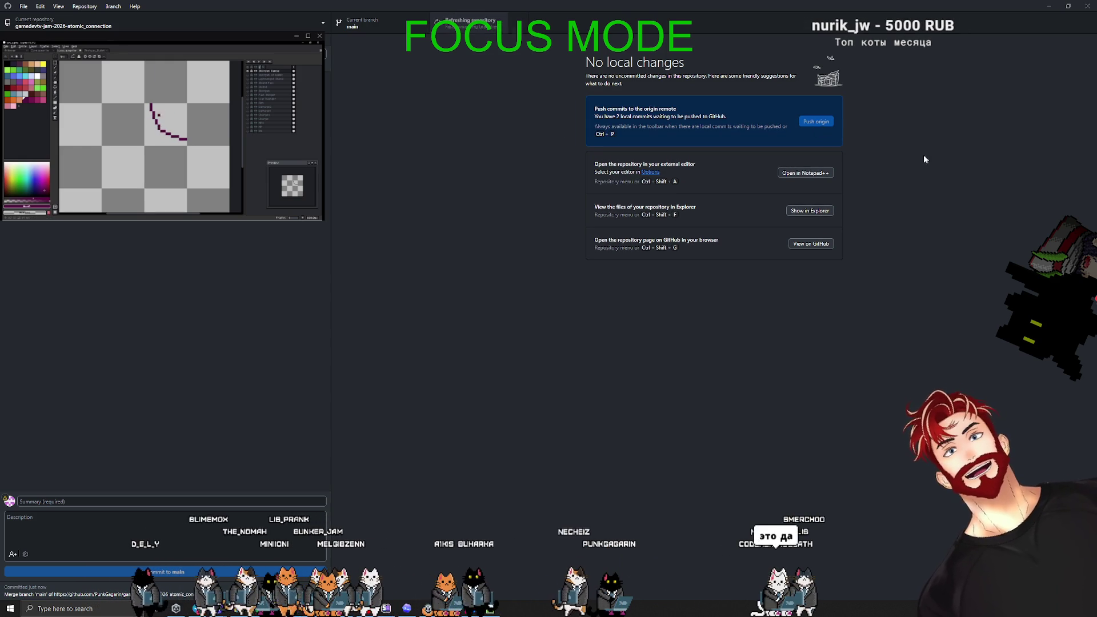
{"action": "key", "text": "alt+Tab"}
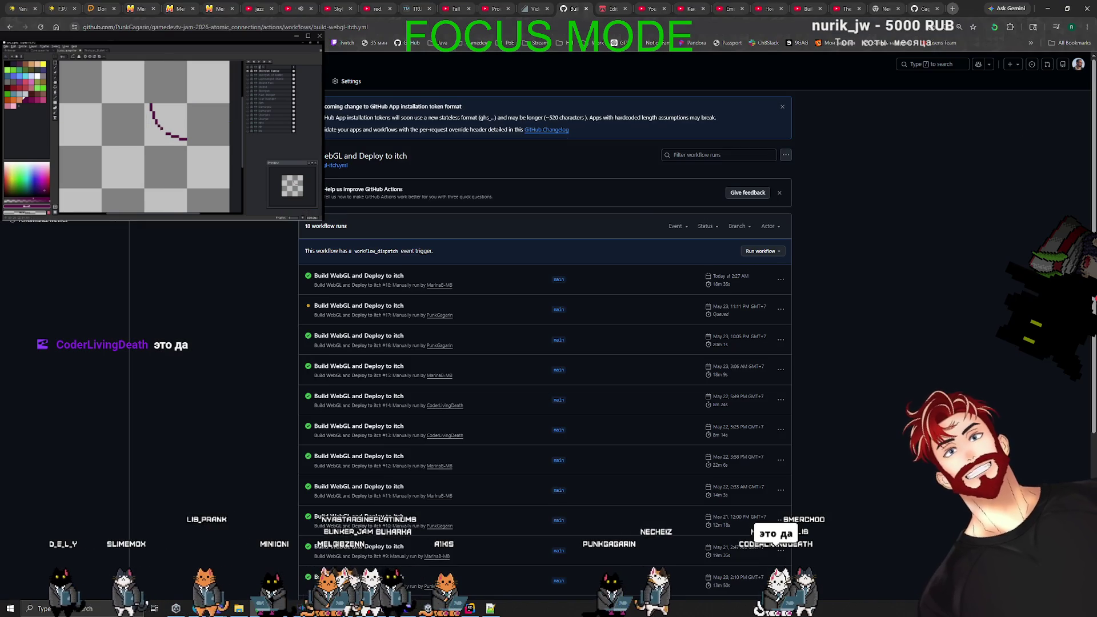
{"action": "key", "text": "alt+Tab"}
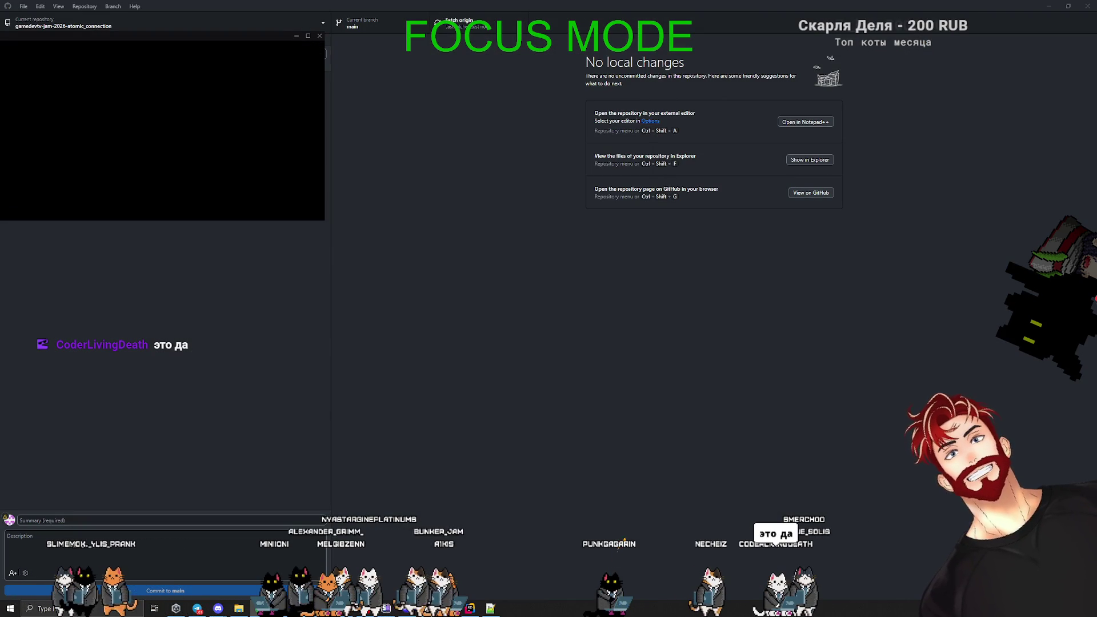
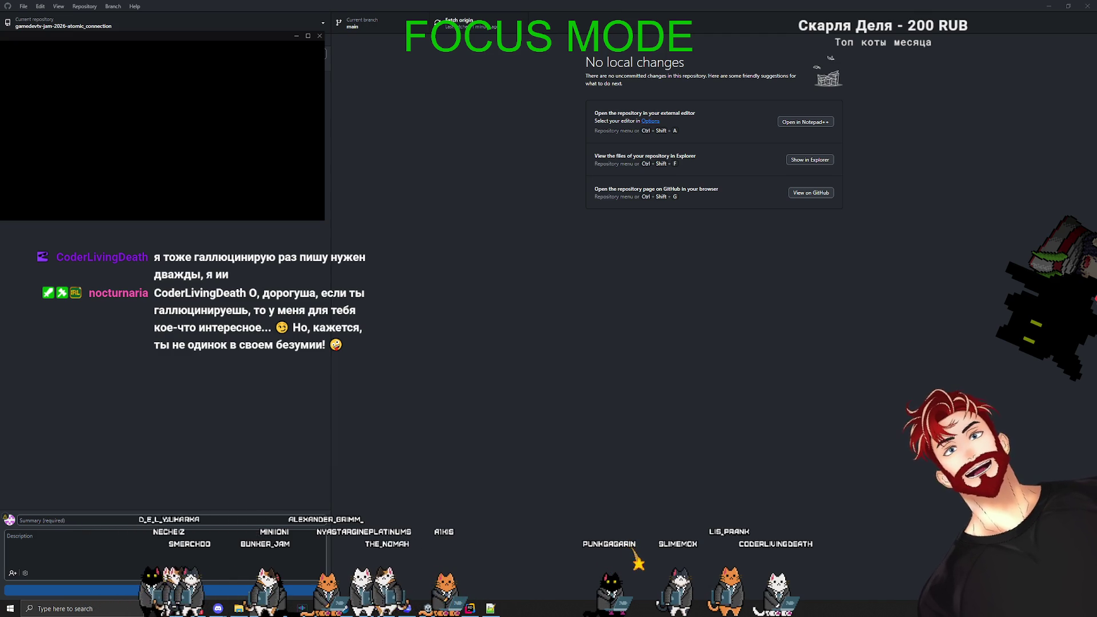
Watch the YouTube Short, skipping ahead and pausing the other tab's video, then pause it.
{"action": "key", "text": "alt+Tab"}
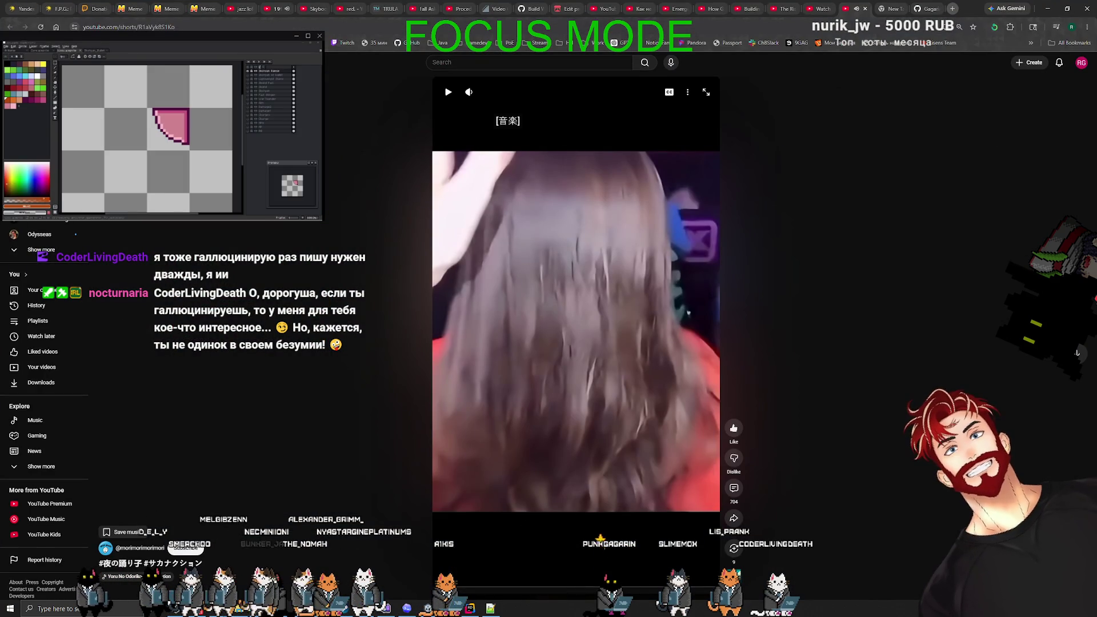
{"action": "left_click", "coordinate": [455, 587]}
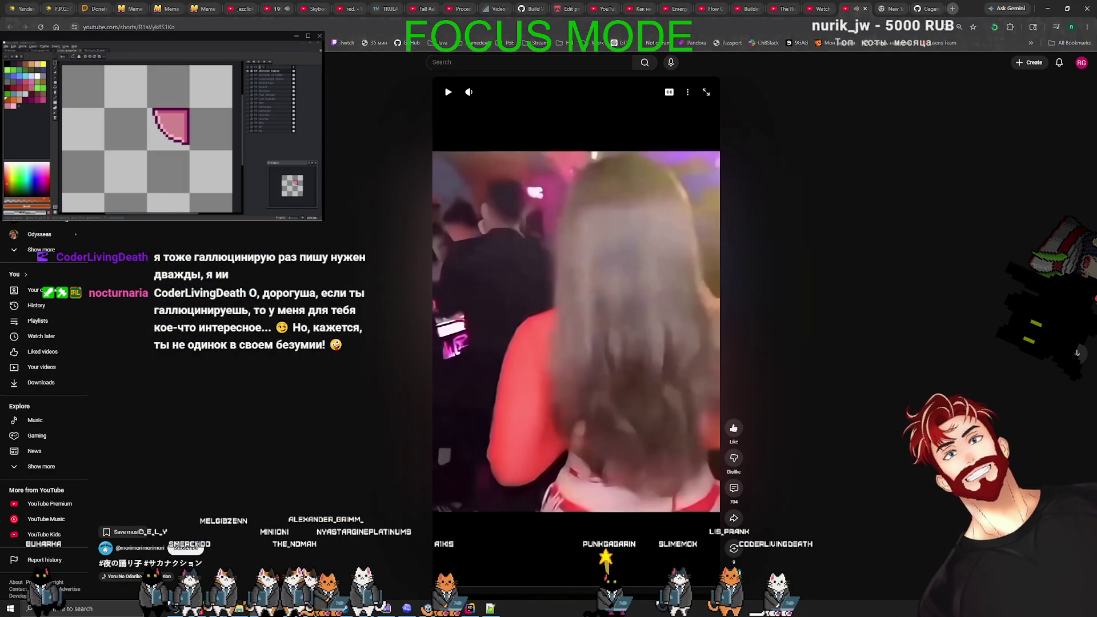
{"action": "left_click", "coordinate": [273, 5]}
{"action": "left_click", "coordinate": [482, 201]}
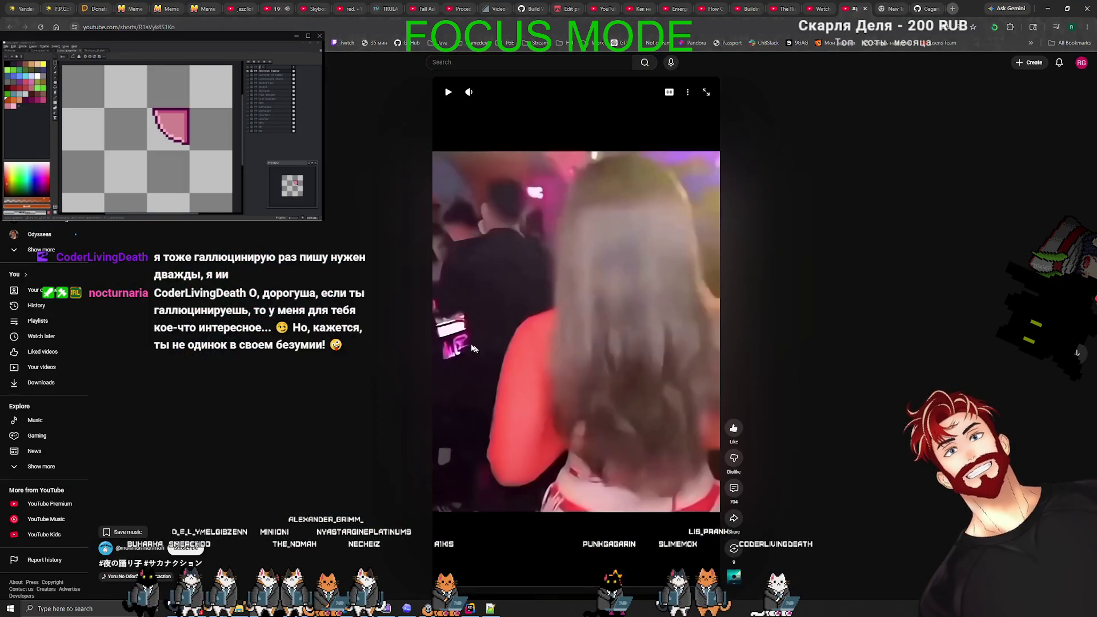
{"action": "left_click", "coordinate": [590, 322]}
{"action": "mouse_move", "coordinate": [496, 97]}
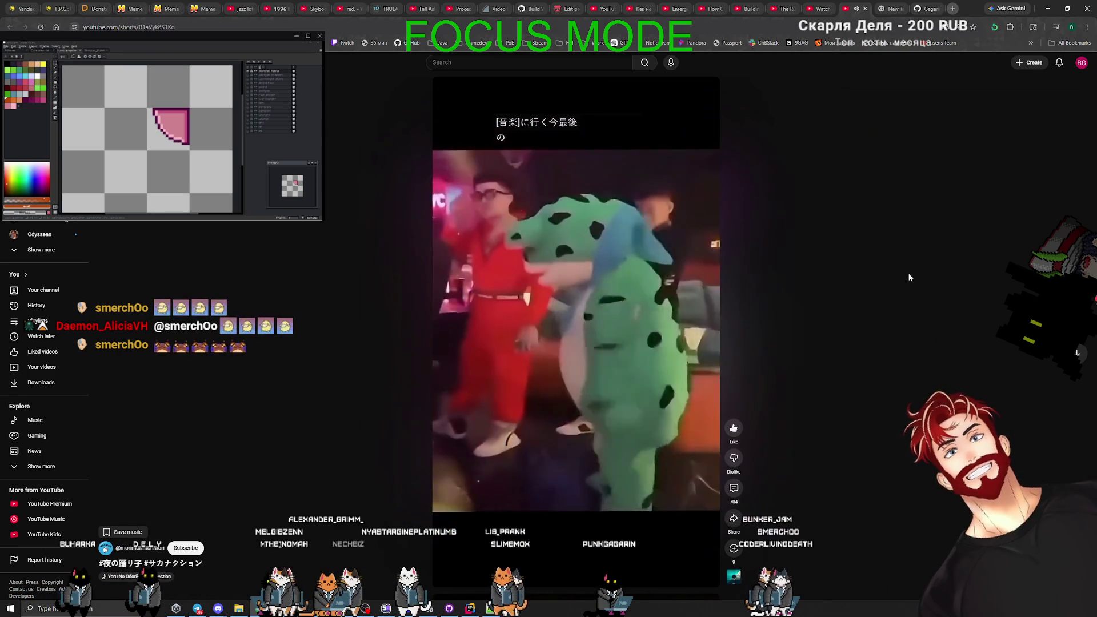
{"action": "key", "text": "space"}
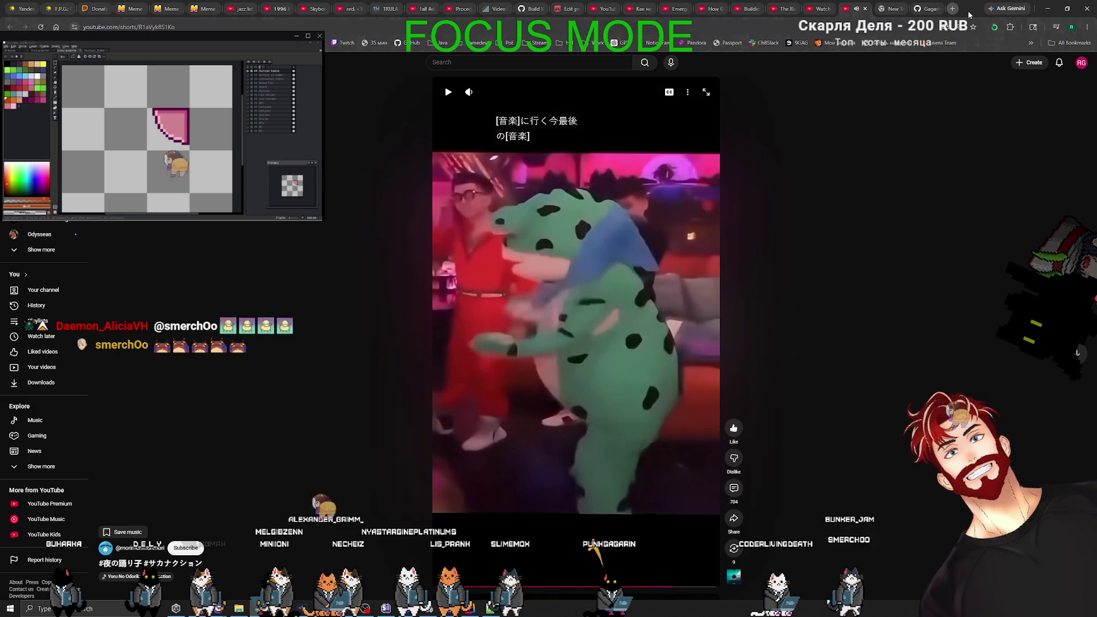
{"action": "key", "text": "alt+Tab"}
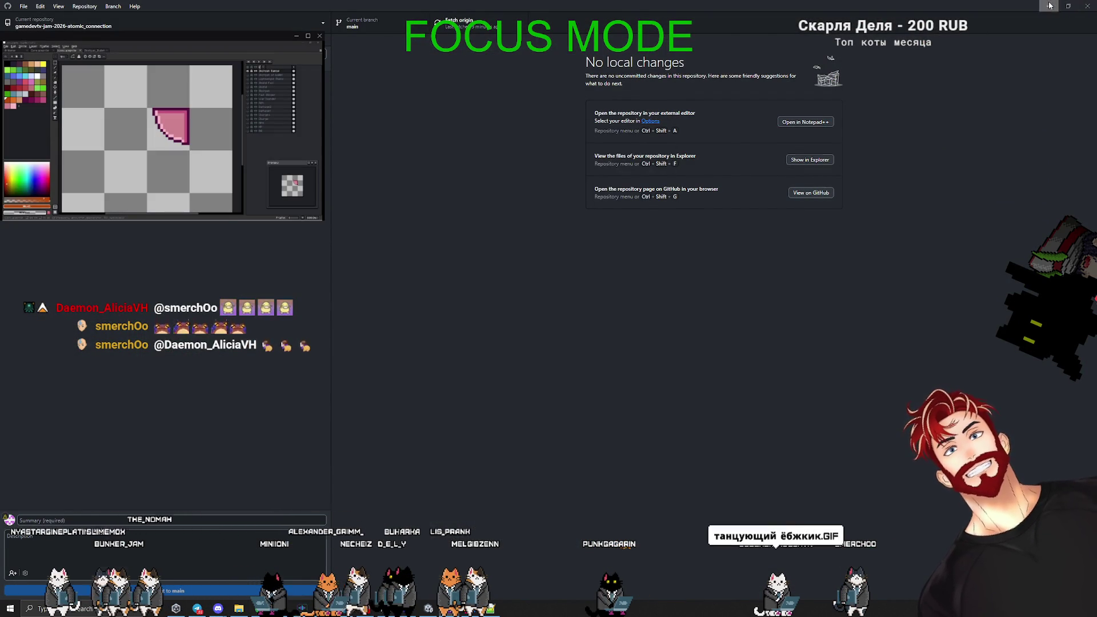
Trigger a new Build WebGL and Deploy to itch workflow run on GitHub, then go back to Unity.
{"action": "key", "text": "alt+Tab"}
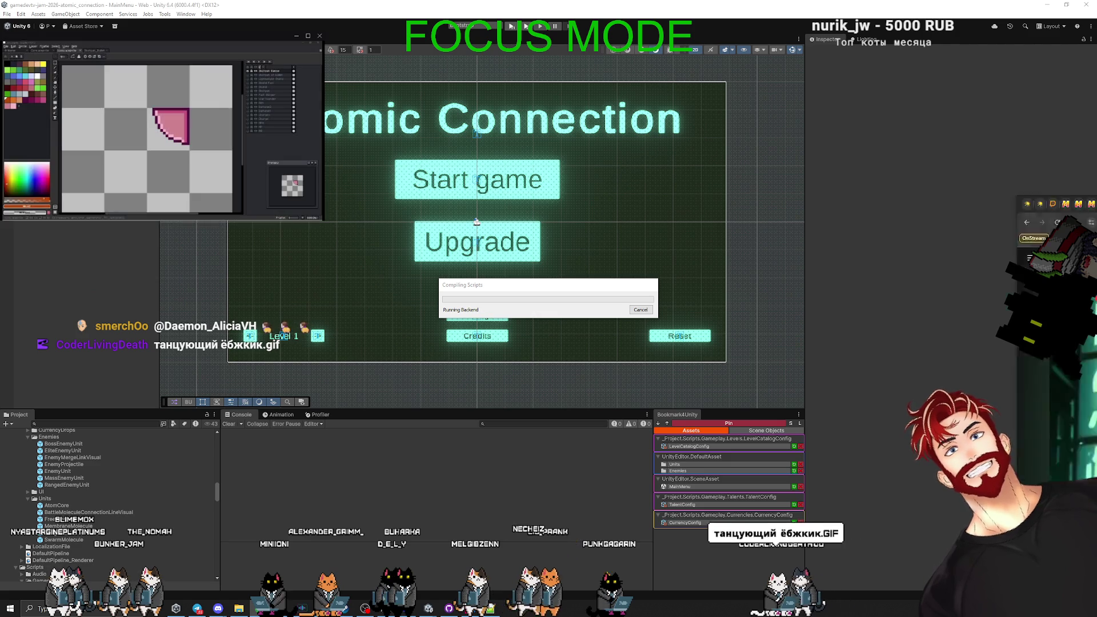
{"action": "key", "text": "alt+Tab"}
{"action": "left_click", "coordinate": [570, 8]}
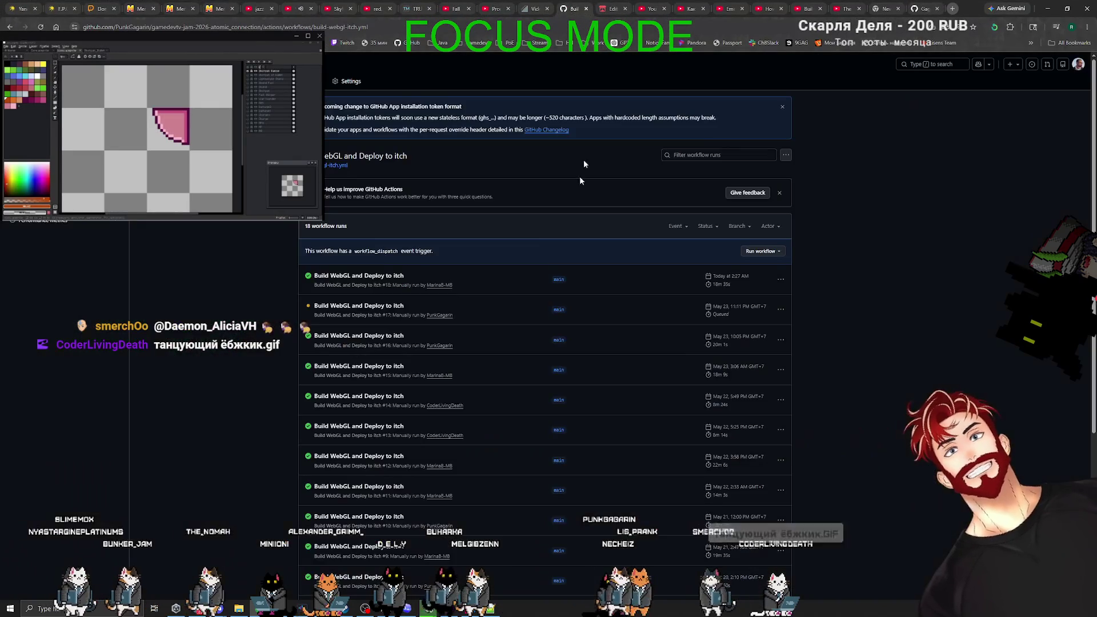
{"action": "left_click", "coordinate": [762, 250]}
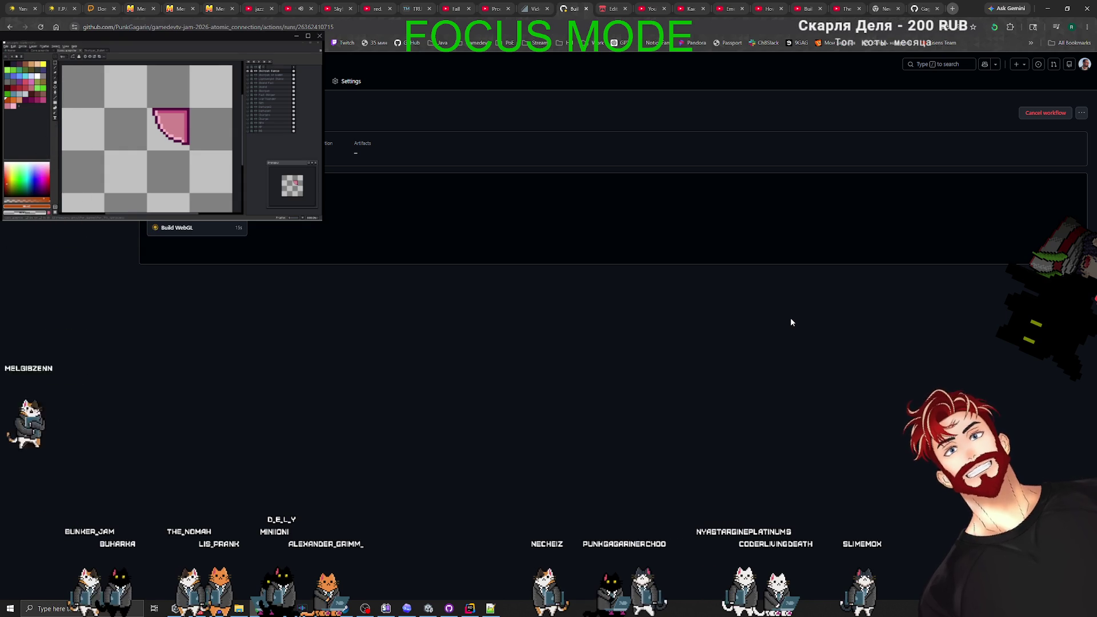
{"action": "key", "text": "alt+Tab"}
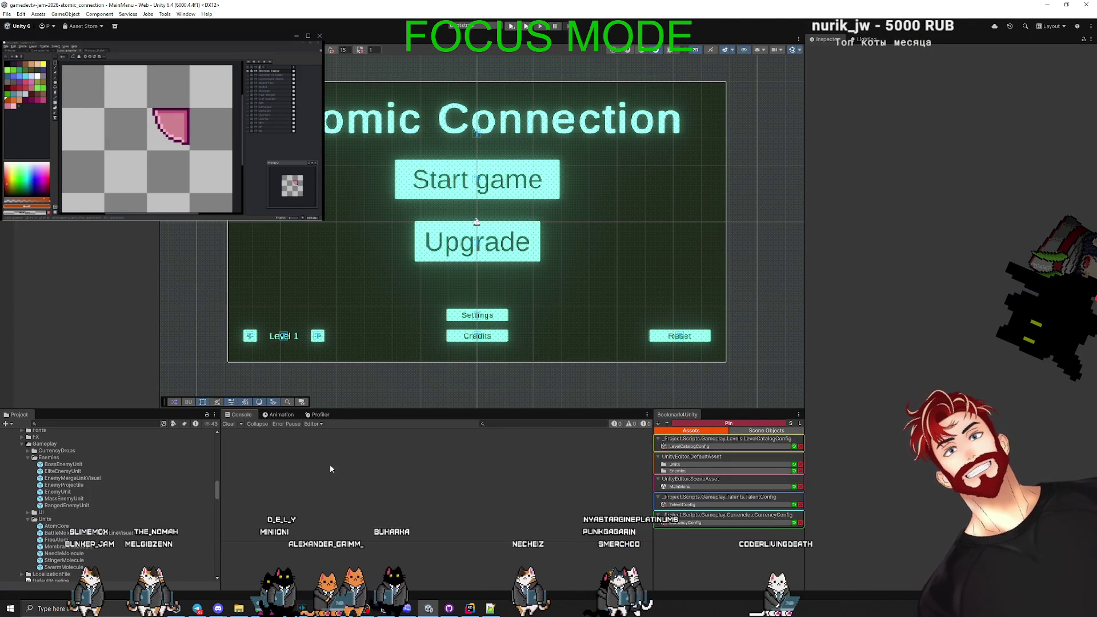
{"action": "left_click", "coordinate": [490, 609]}
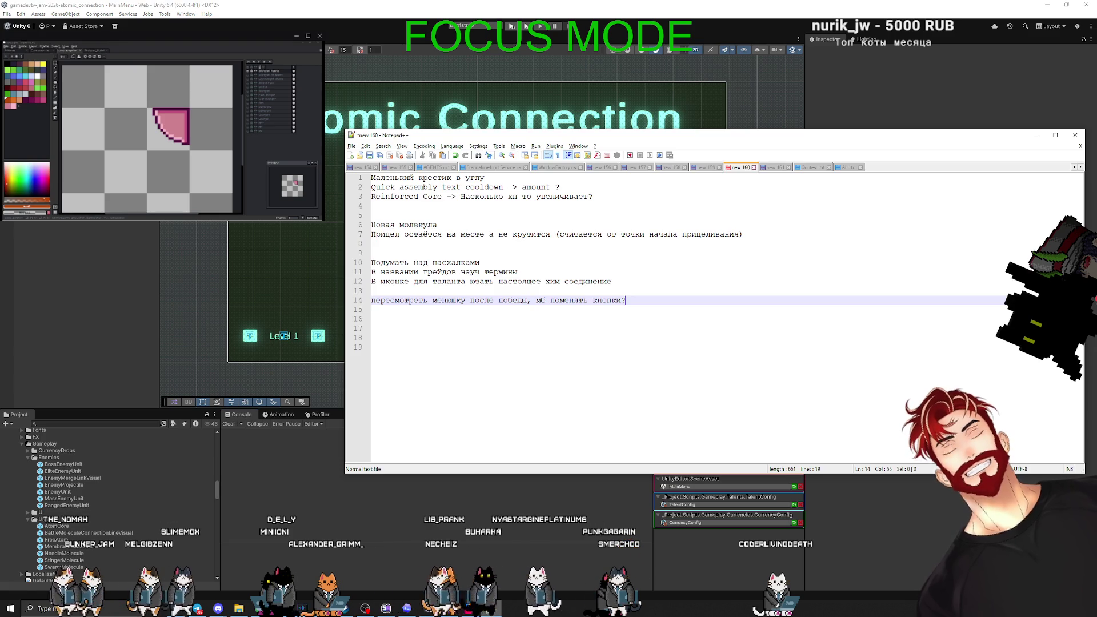
{"action": "left_click", "coordinate": [490, 609]}
{"action": "mouse_move", "coordinate": [490, 609]}
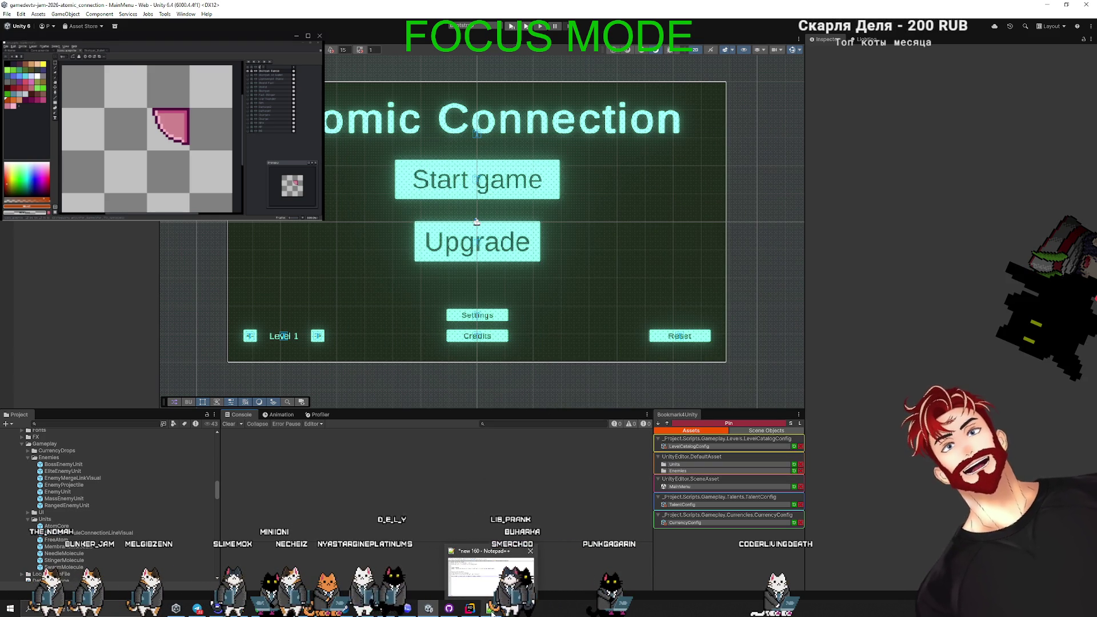
{"action": "mouse_move", "coordinate": [449, 608]}
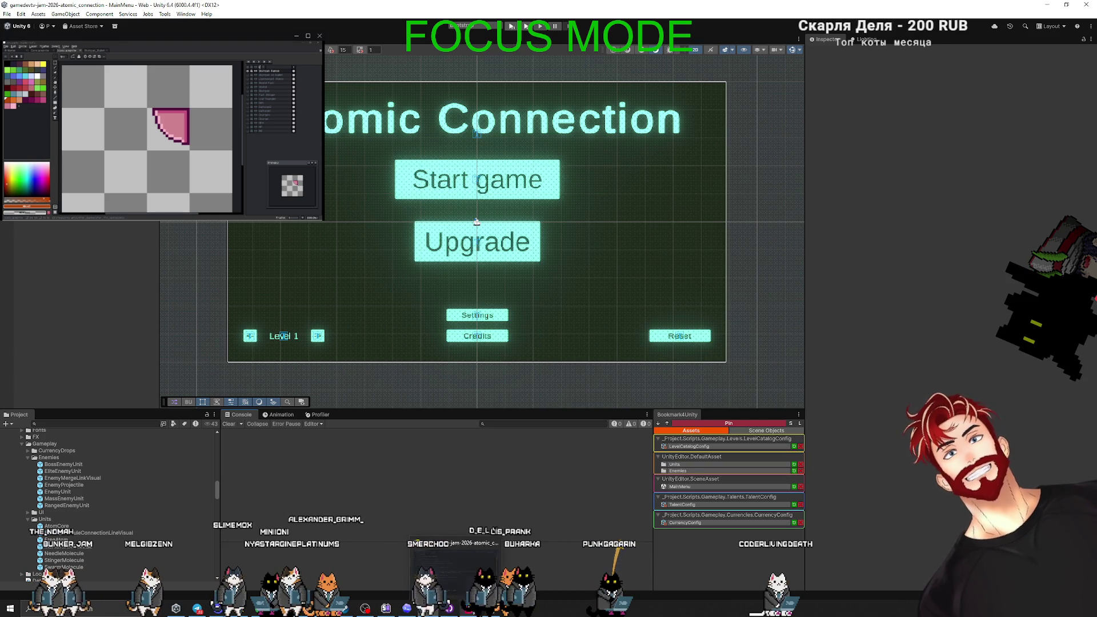
{"action": "left_click", "coordinate": [467, 568]}
{"action": "left_click", "coordinate": [468, 609]}
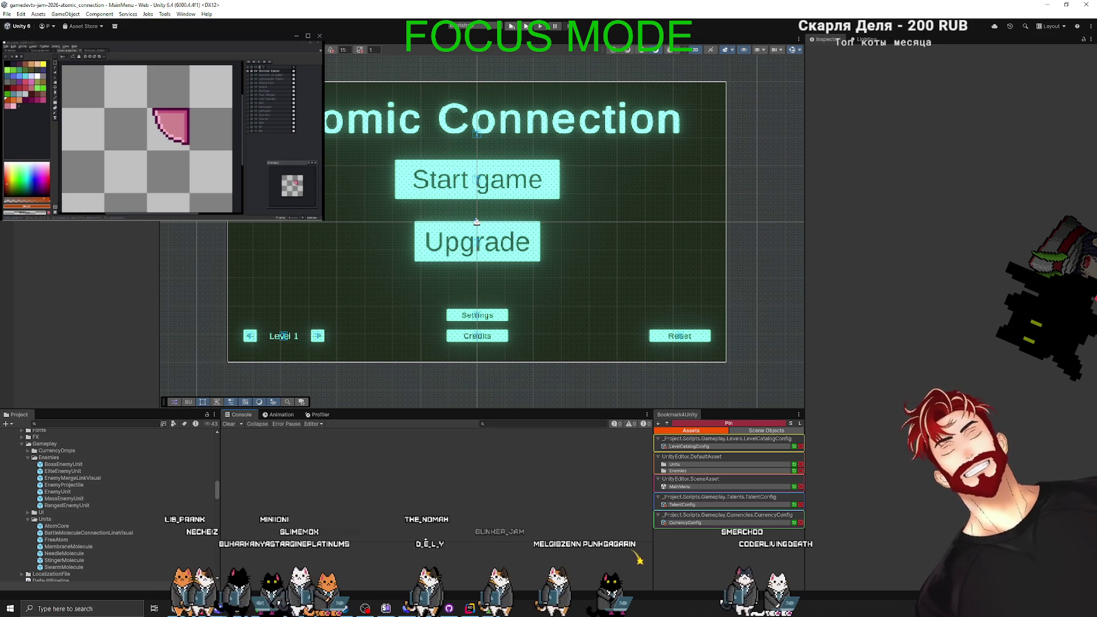
Widen Pacing.md in Codex and scroll down to the 10-level campaign roles table.
{"action": "left_click", "coordinate": [403, 607]}
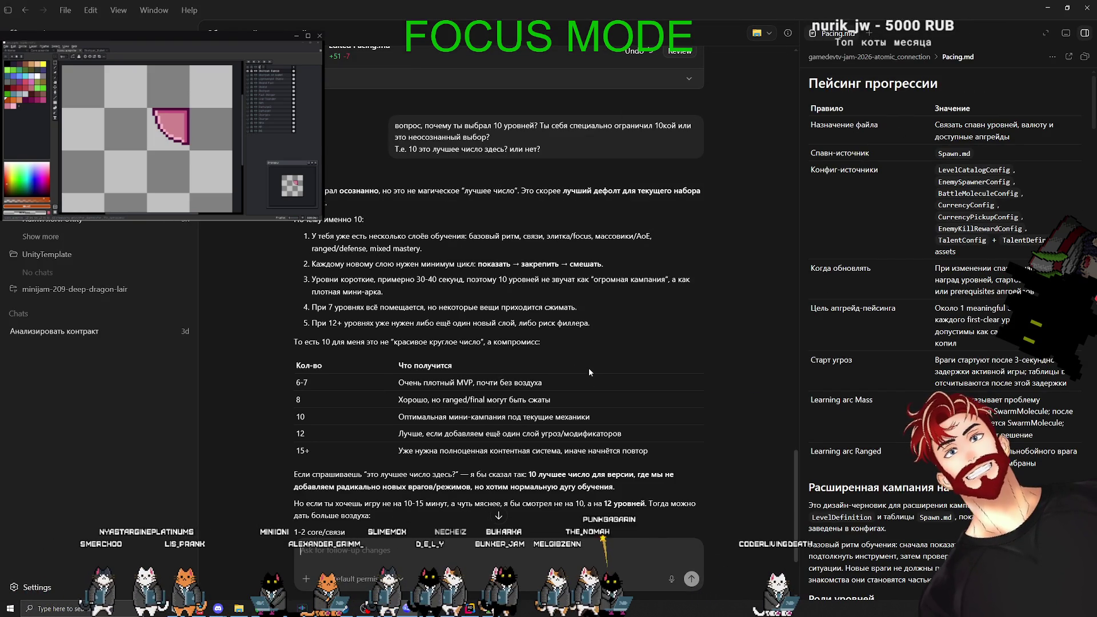
{"action": "scroll", "coordinate": [588, 368], "scroll_direction": "up", "scroll_amount": 4}
{"action": "scroll", "coordinate": [622, 374], "scroll_direction": "down", "scroll_amount": 2}
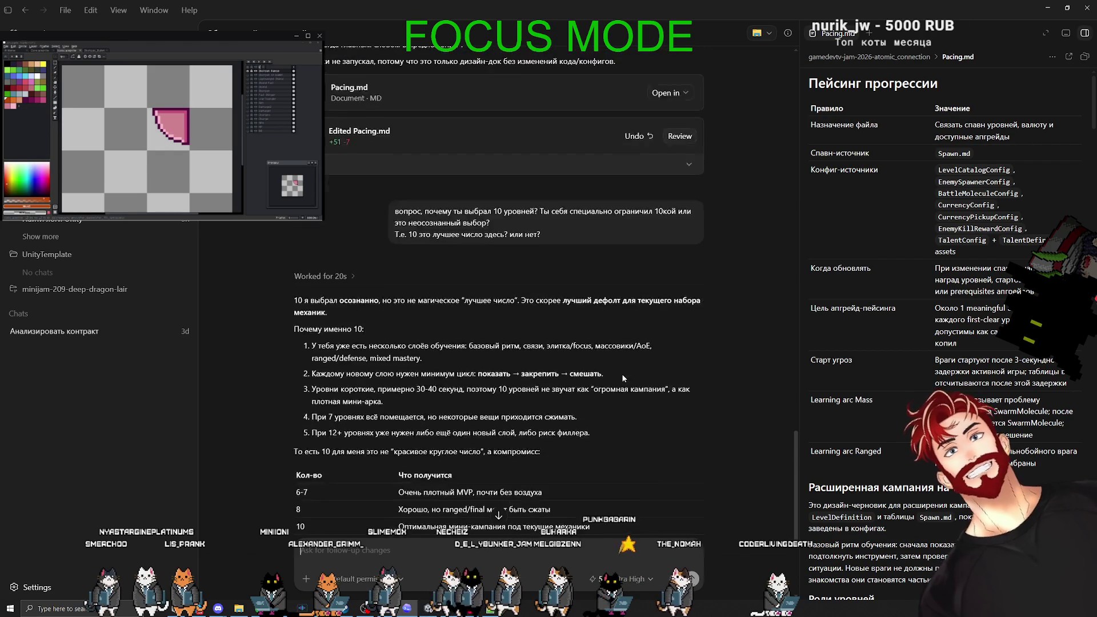
{"action": "scroll", "coordinate": [621, 373], "scroll_direction": "down", "scroll_amount": 5}
{"action": "left_click_drag", "start_coordinate": [799, 374], "coordinate": [349, 374]}
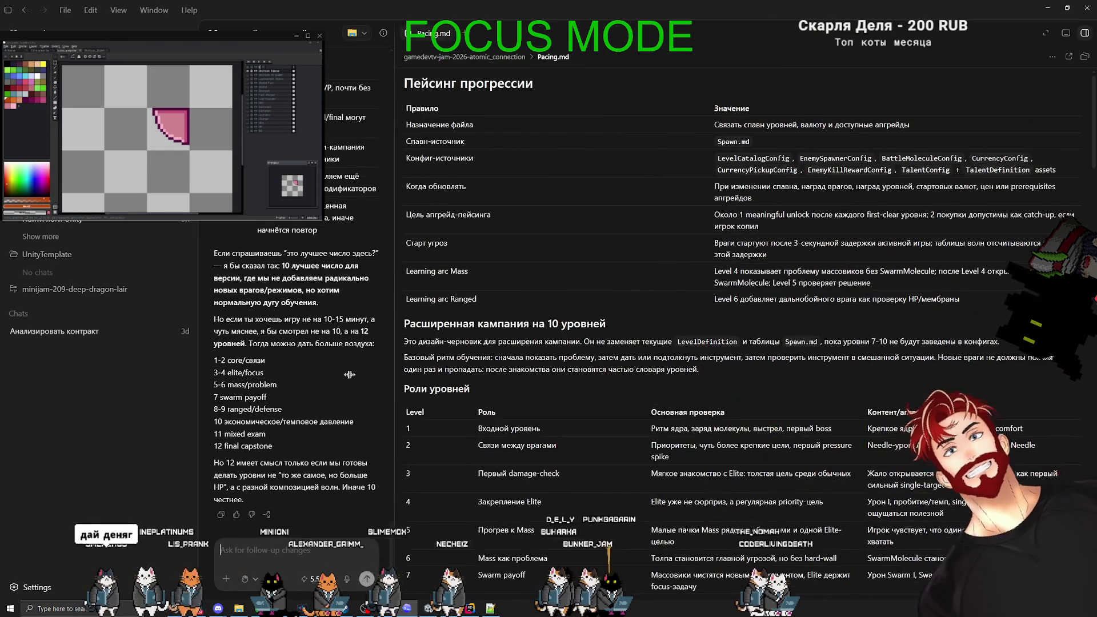
{"action": "scroll", "coordinate": [539, 337], "scroll_direction": "down", "scroll_amount": 5}
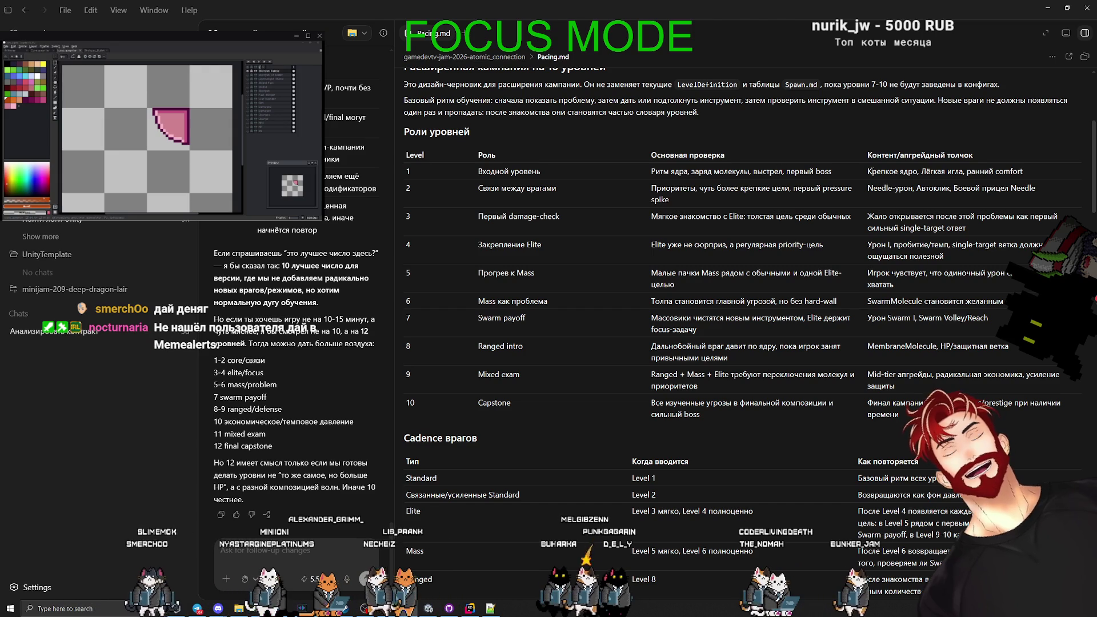
{"action": "left_click_drag", "start_coordinate": [921, 171], "coordinate": [1034, 169]}
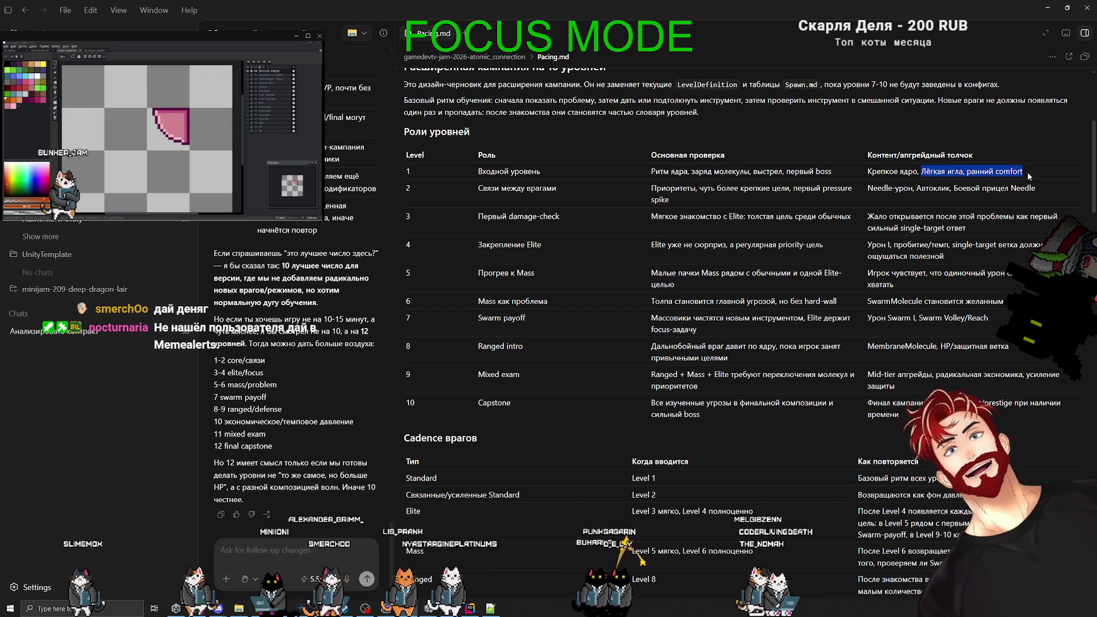
{"action": "left_click", "coordinate": [534, 195]}
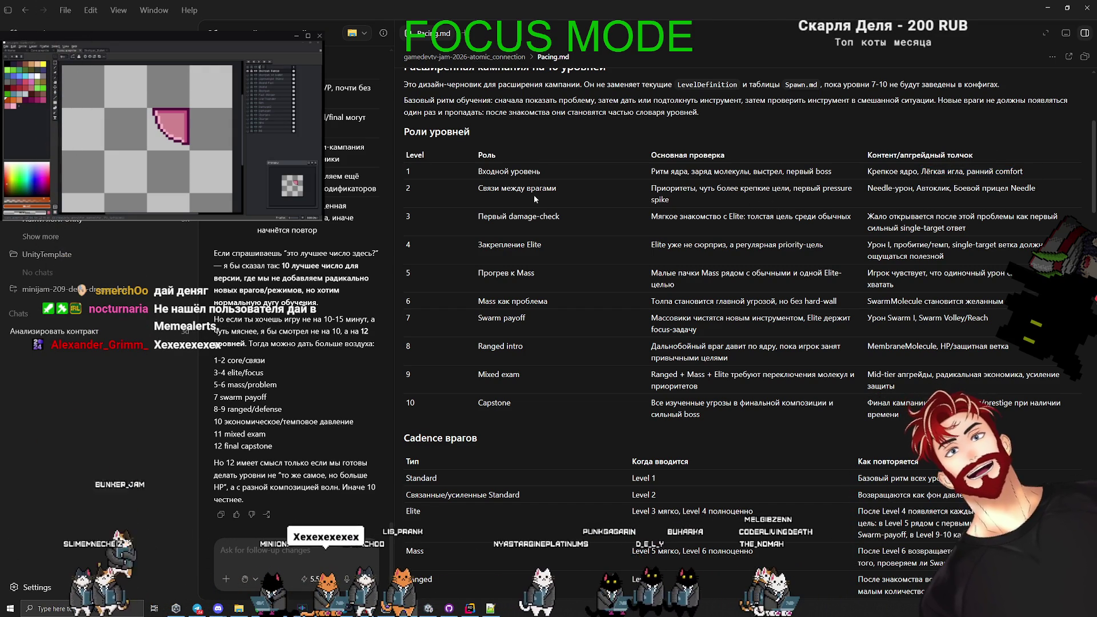
Begin a Russian reply saying the first levels are set up.
{"action": "type", "text": "Z"}
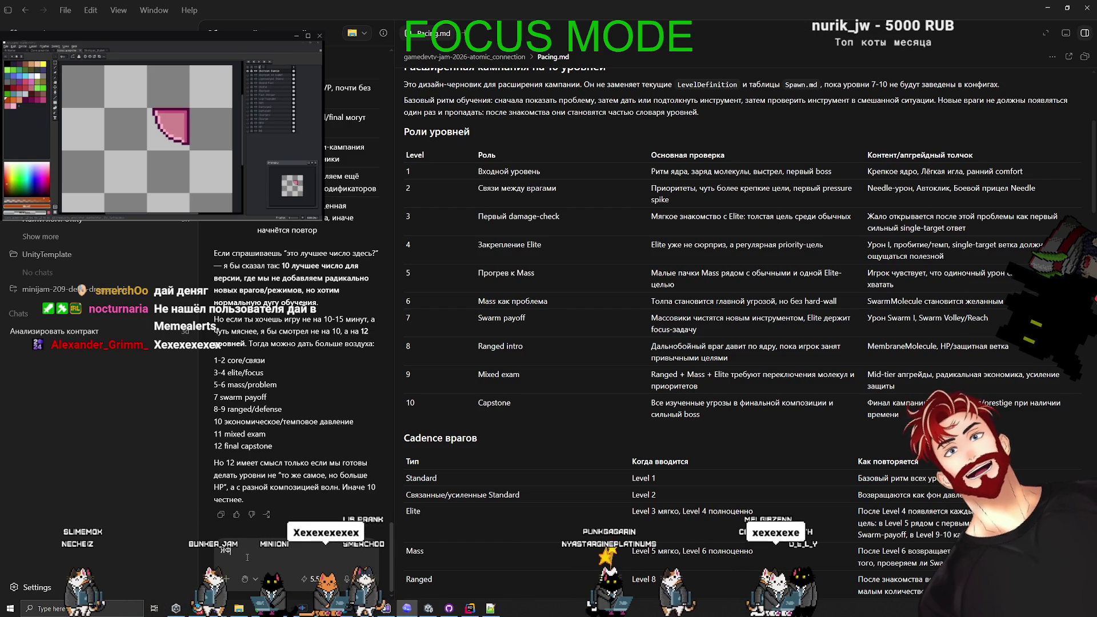
{"action": "key", "text": "BackSpace"}
{"action": "key", "text": "BackSpace"}
{"action": "type", "text": "Я сейчас настроил"}
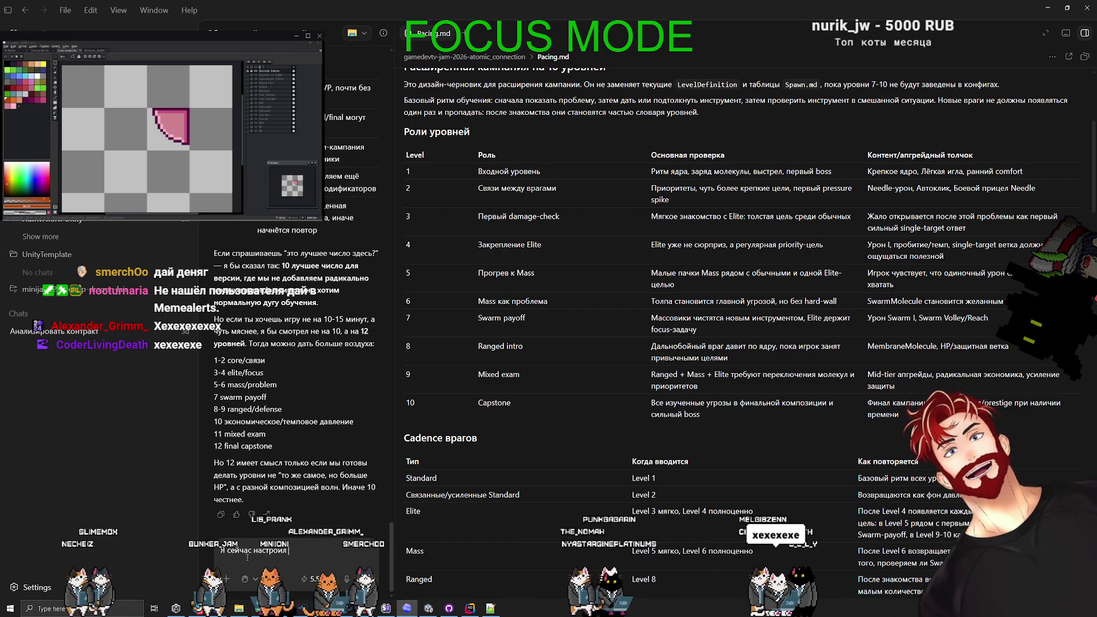
{"action": "type", "text": "уровень"}
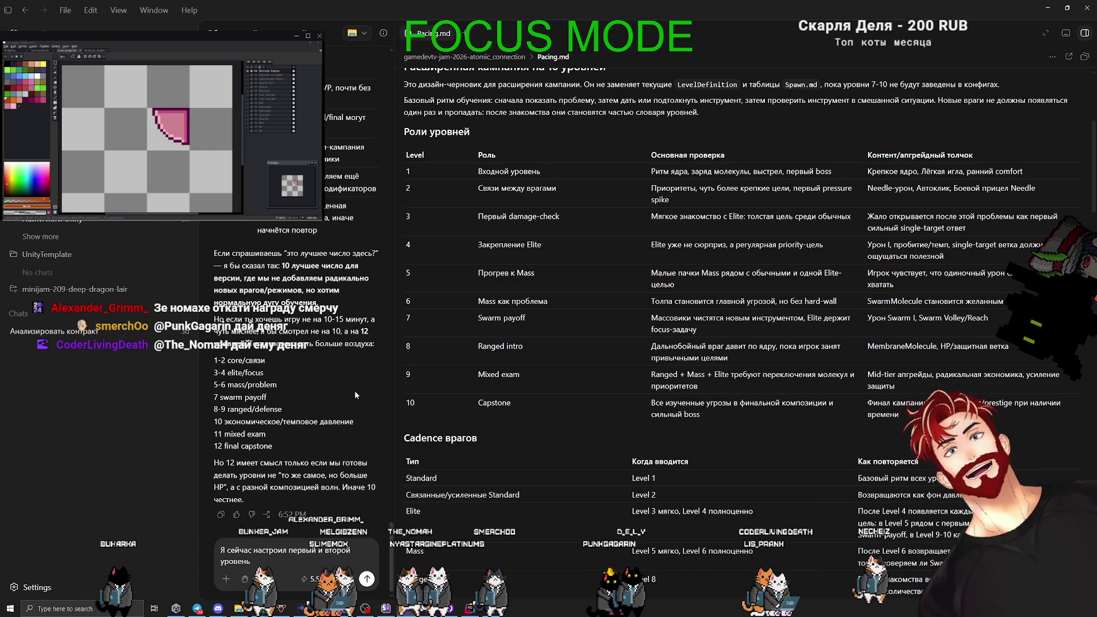
Send Codex the request to tune the next levels with an elite-dropped second currency, and widen the chat.
{"action": "type", "text": "А тебе нужно помочь мне настроить следующие уровни. Я хочу, чтобы они обязательно включали в себя экономику, в том числе наличие второй валюты. Но вторая валюта должна у нас выпадать, по идее, только после элитки, например, с каждой элитки. А потом, с помощью таланта, уже с обычных мобов. Но сейчас что важно понимать, что игрок прокачивает каждый уровень, что он оценивает сколько у него денег будет после каждой стадии и так далее."}
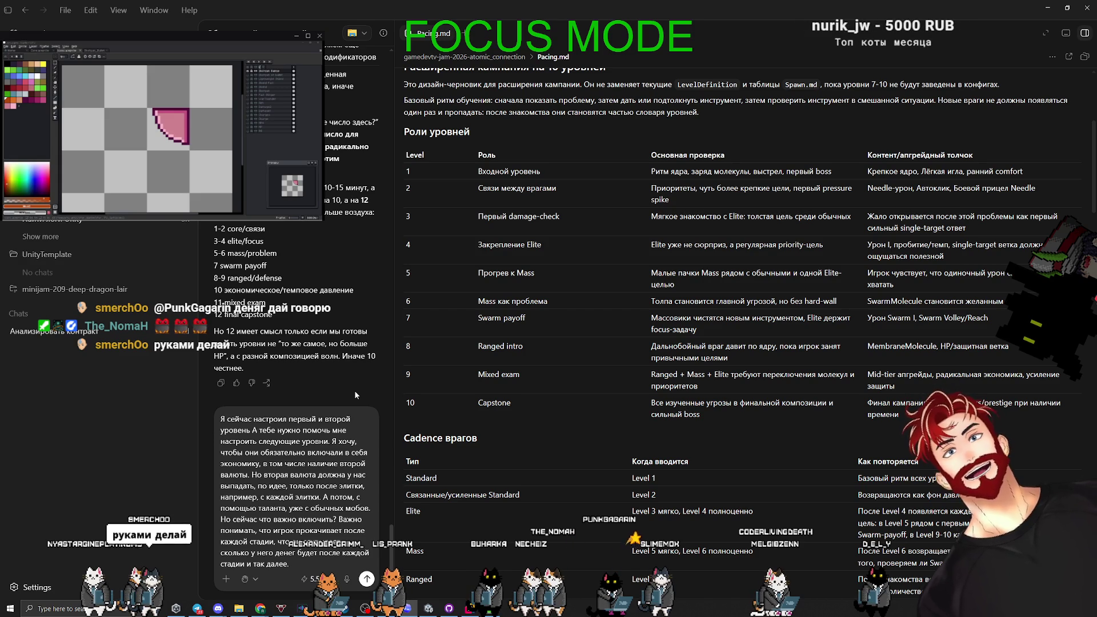
{"action": "key", "text": "Return"}
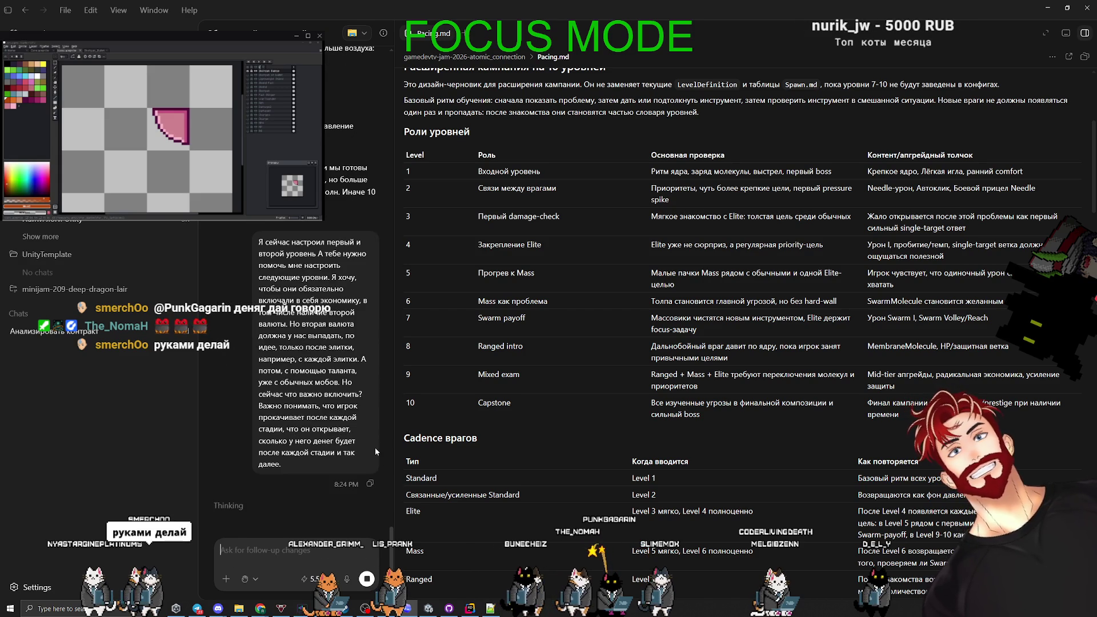
{"action": "left_click_drag", "start_coordinate": [393, 451], "coordinate": [632, 451]}
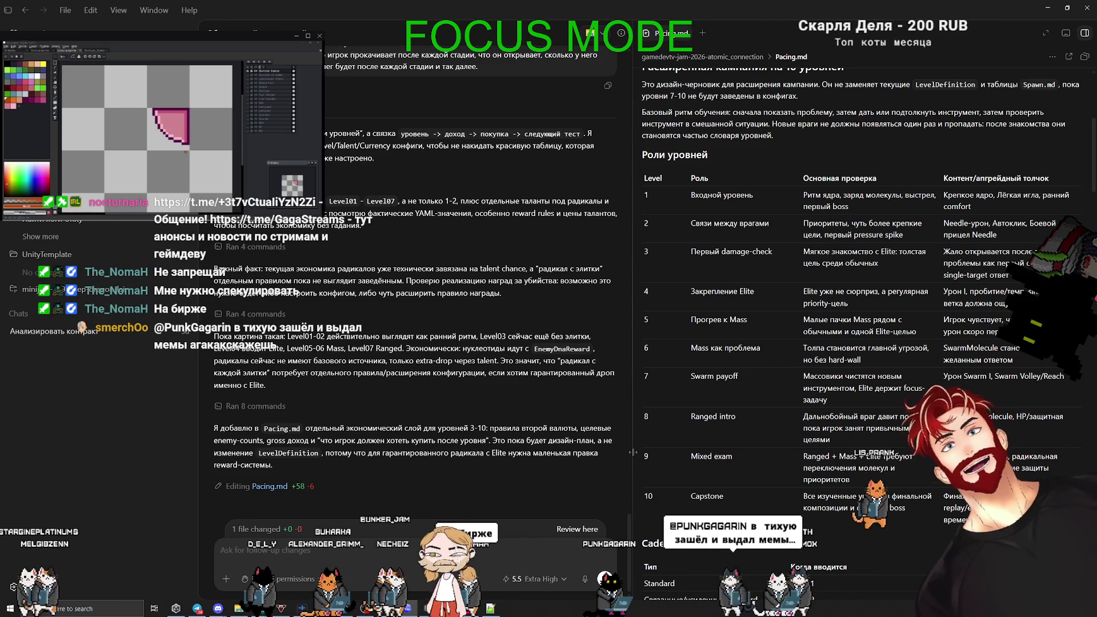
Pan the sprite canvas while Codex adds the 1–10 level roles and 3–10 economy layer to Pacing.md.
{"action": "left_click_drag", "start_coordinate": [130, 145], "coordinate": [135, 149]}
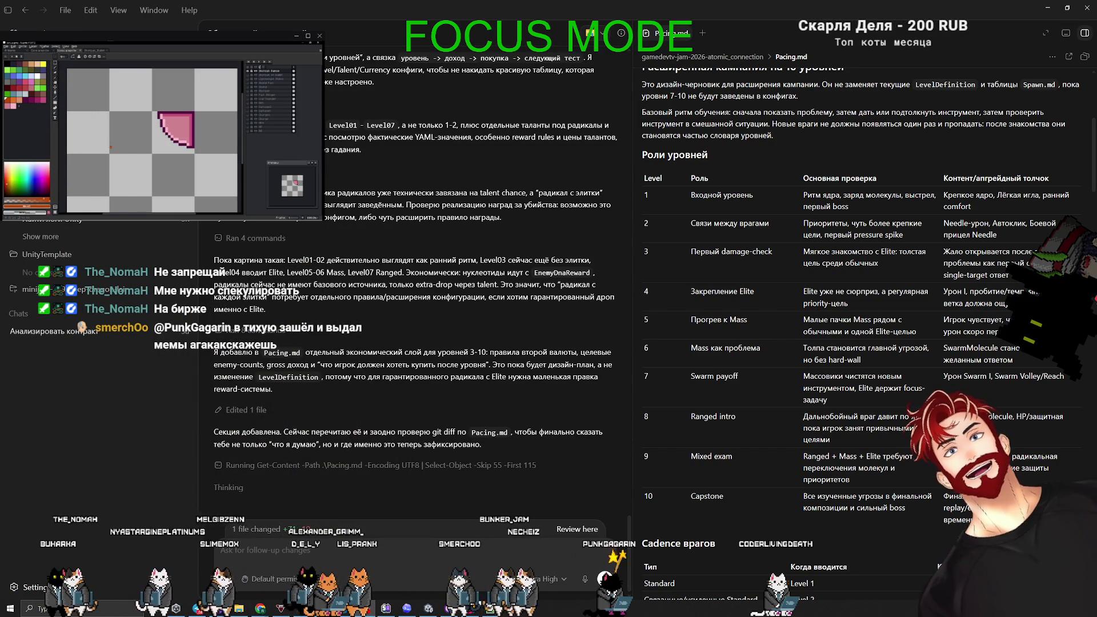
{"action": "left_click_drag", "start_coordinate": [105, 152], "coordinate": [98, 153]}
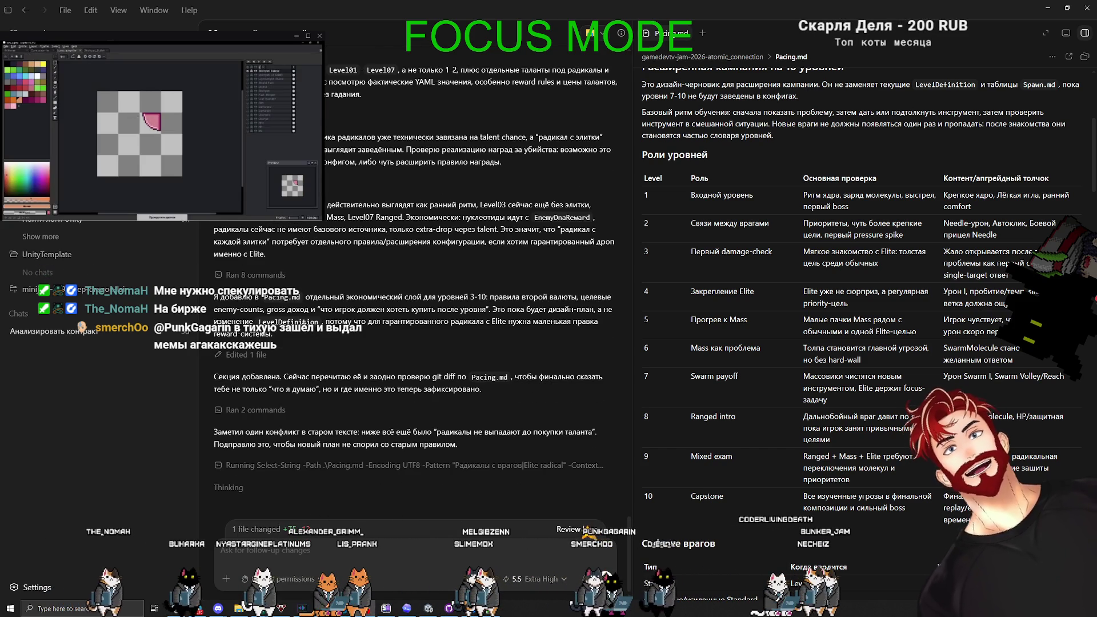
Scroll through Codex's summary of its +75 −13 Pacing.md edits.
{"action": "scroll", "coordinate": [135, 123], "scroll_direction": "up", "scroll_amount": 2}
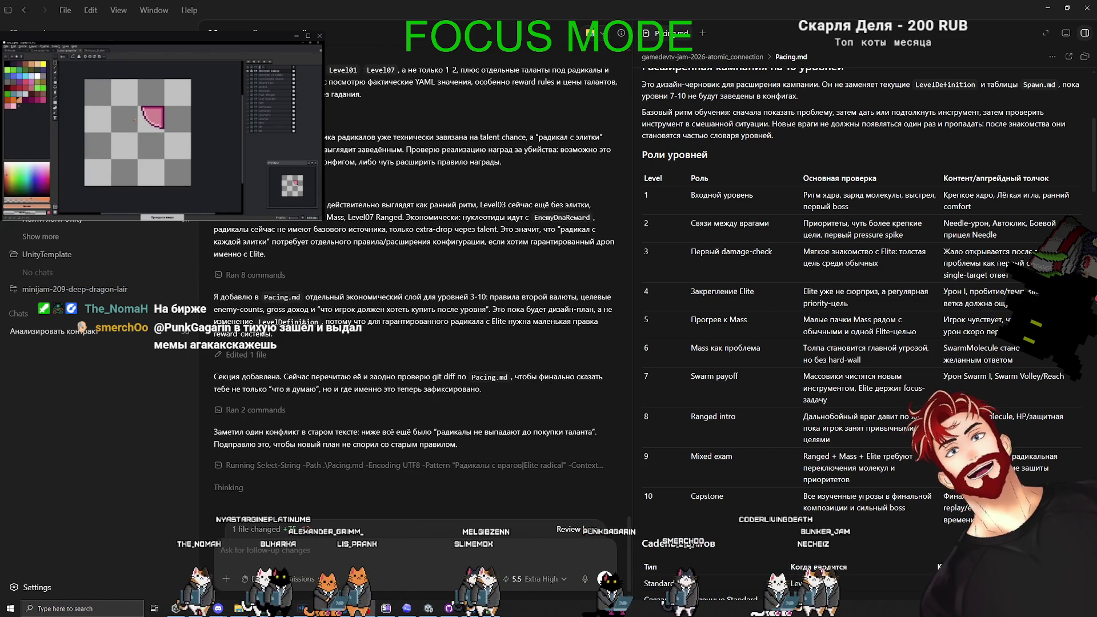
{"action": "scroll", "coordinate": [139, 125], "scroll_direction": "up", "scroll_amount": 2}
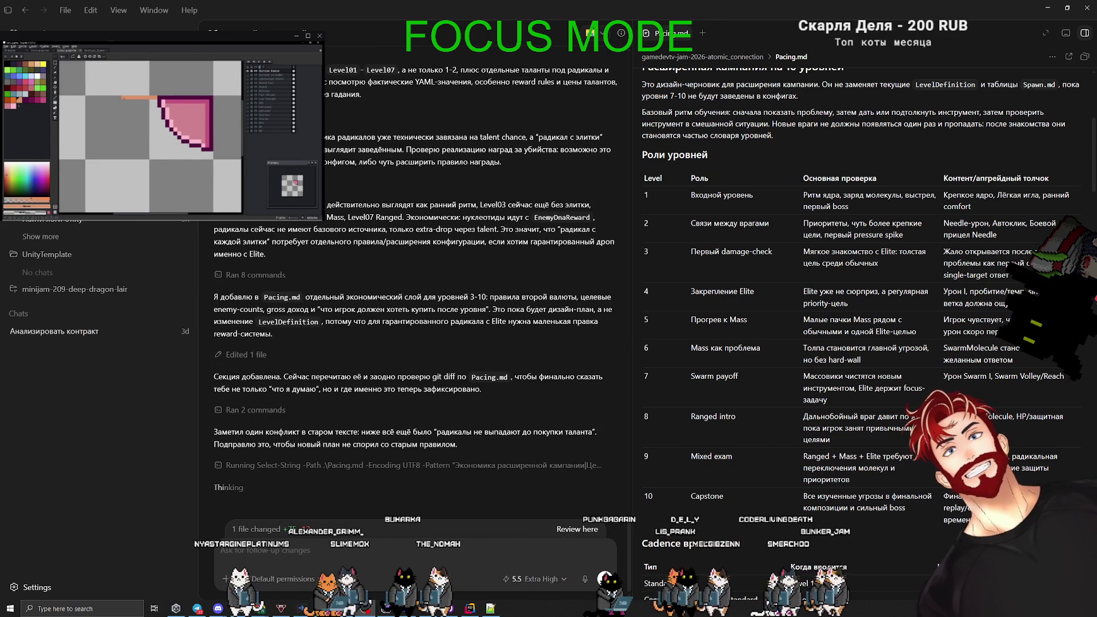
{"action": "scroll", "coordinate": [132, 120], "scroll_direction": "down", "scroll_amount": 1}
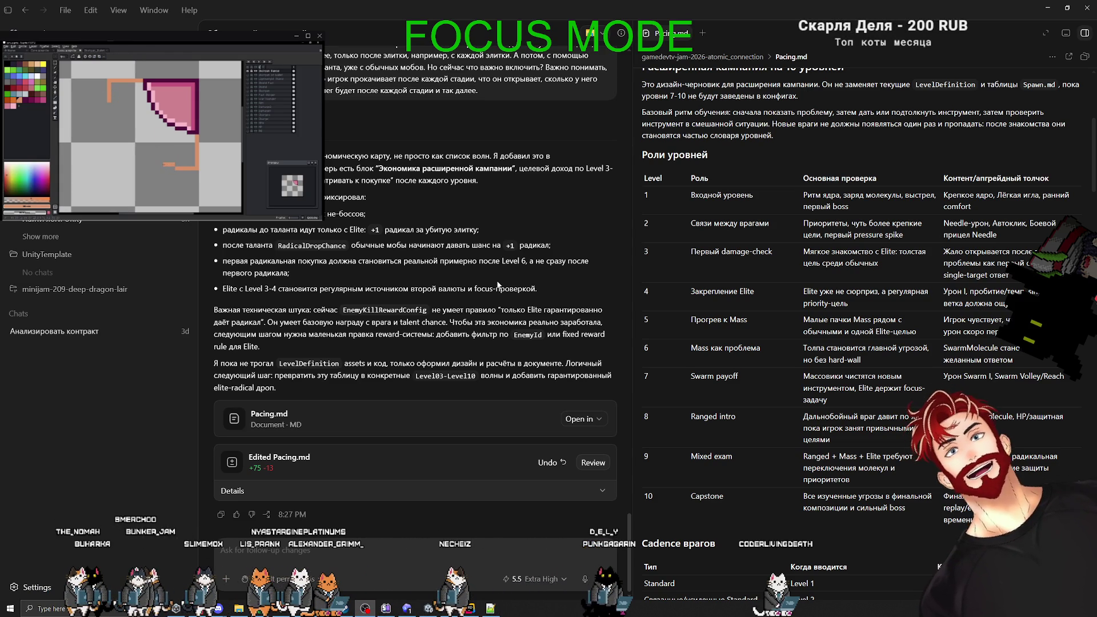
In a new Codex chat, draft the request to add radical drops from elites as specified in the GDD.
{"action": "key", "text": "ctrl+n"}
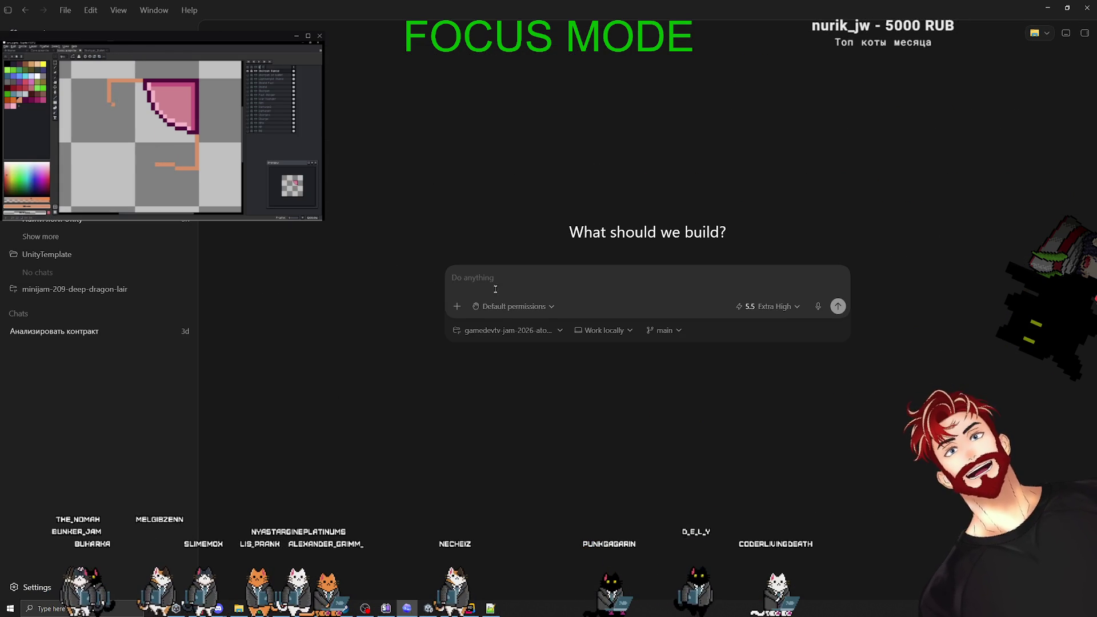
{"action": "type", "text": "добавь выпадение ра"}
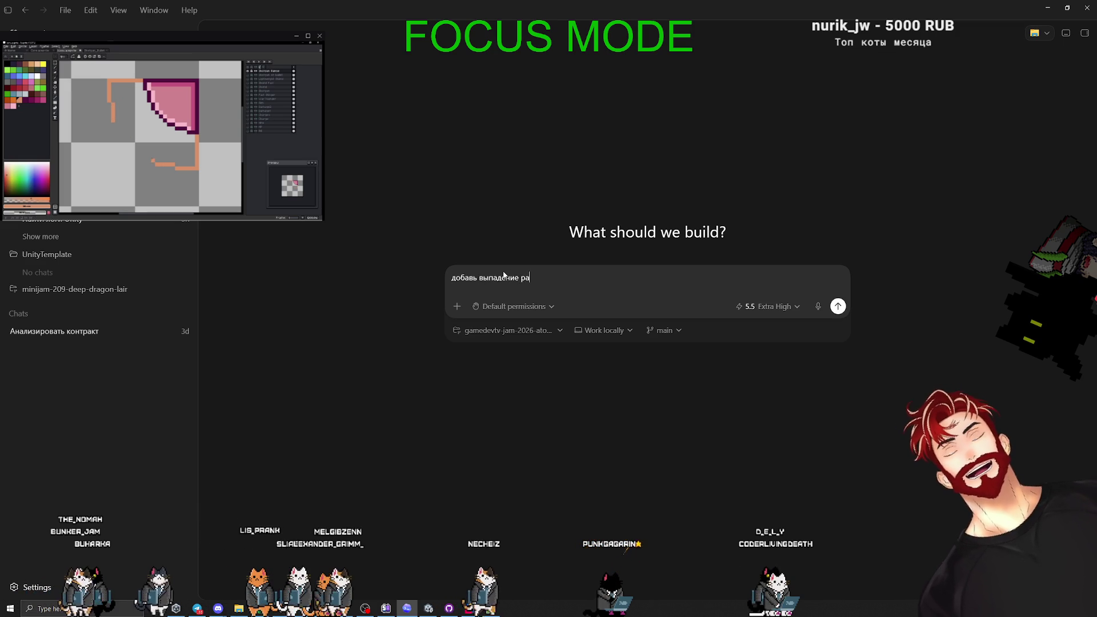
{"action": "type", "text": "дикала с"}
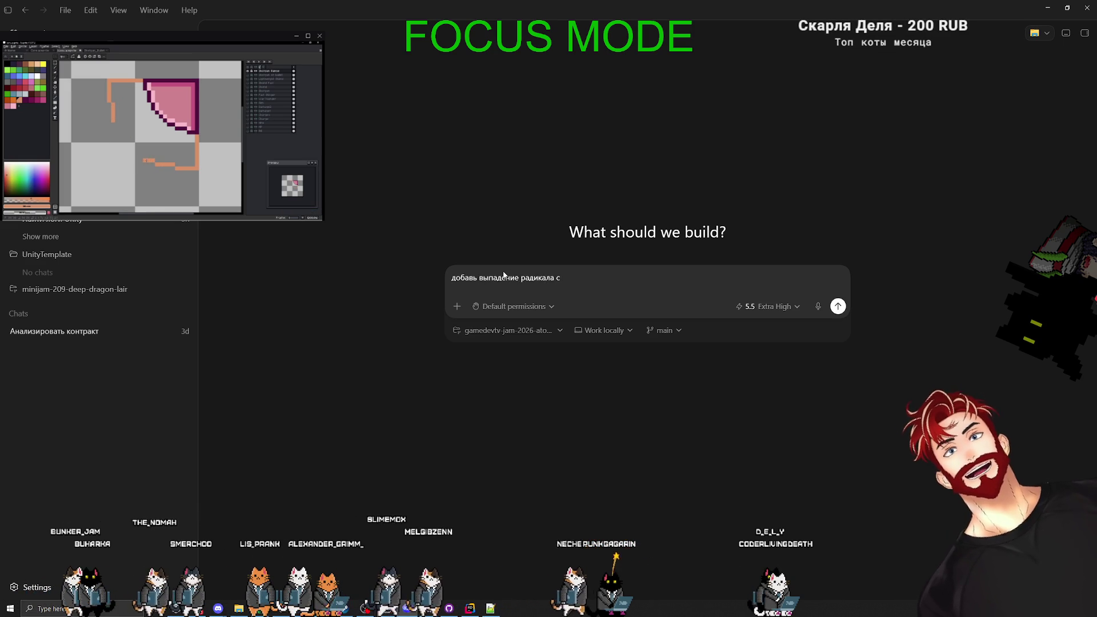
{"action": "key", "text": "BackSpace"}
{"action": "key", "text": "BackSpace"}
{"action": "key", "text": "BackSpace"}
{"action": "type", "text": "ов э"}
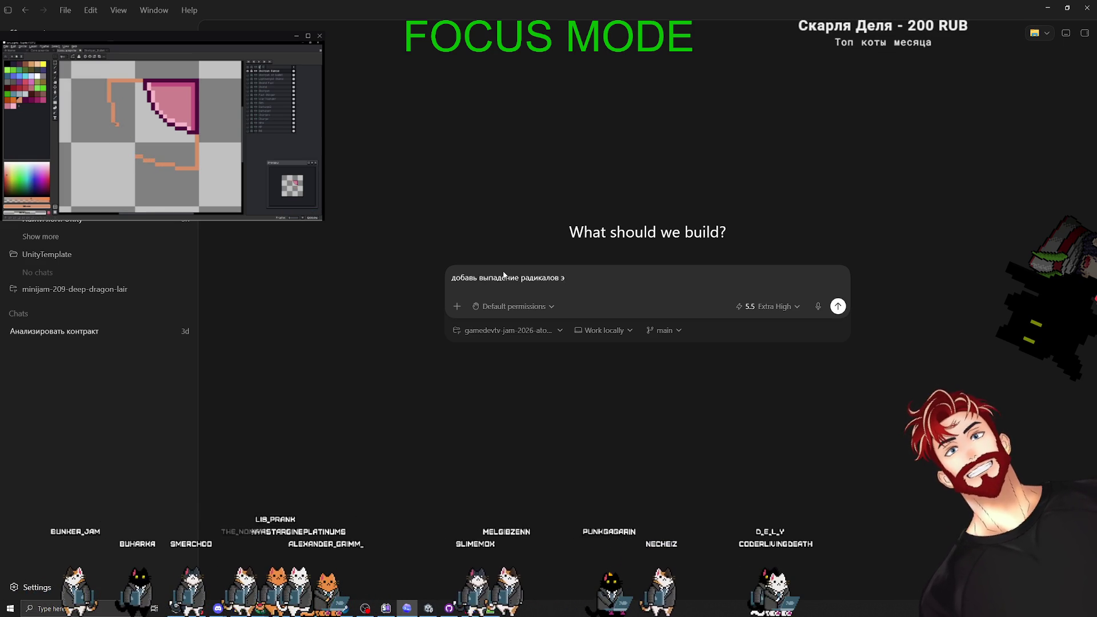
{"action": "key", "text": "BackSpace"}
{"action": "type", "text": "с элиток как"}
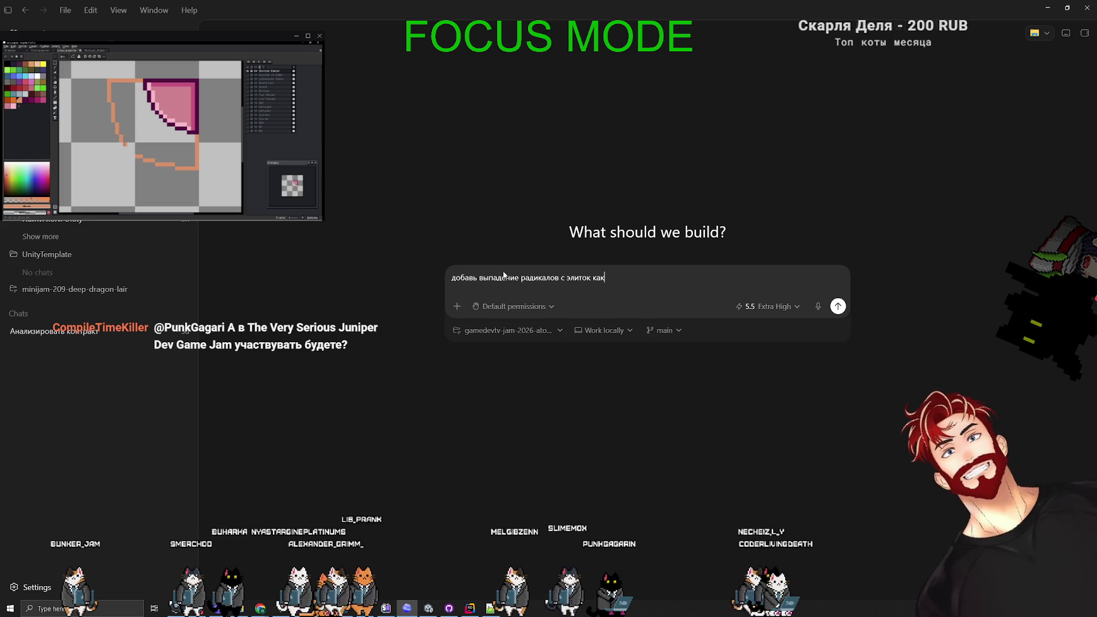
{"action": "type", "text": " указано в "}
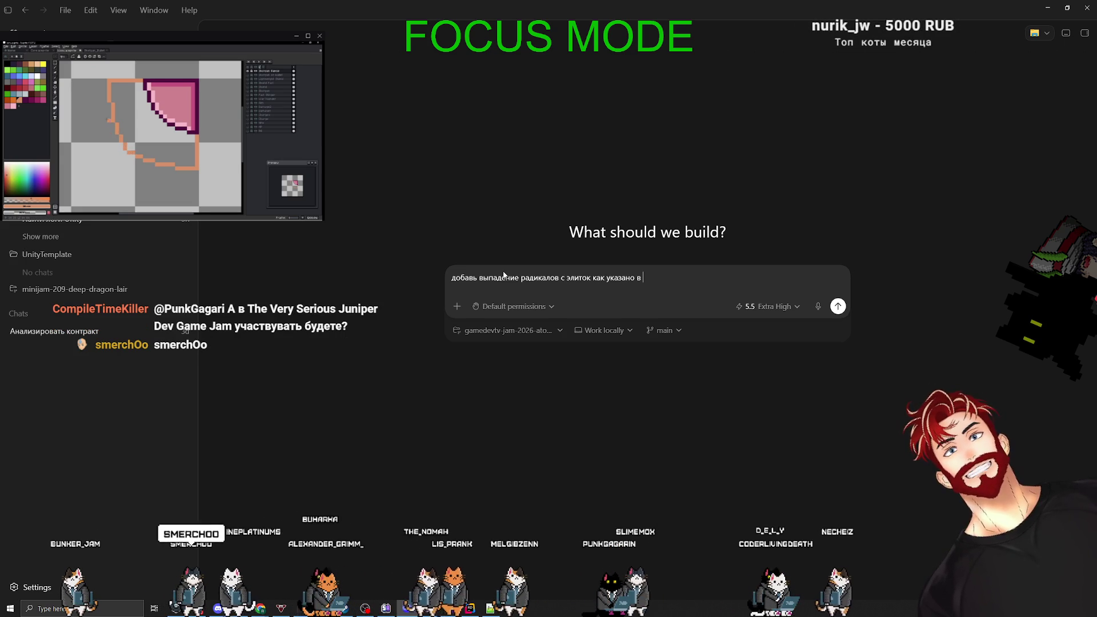
{"action": "type", "text": "GDD"}
{"action": "scroll", "coordinate": [150, 137], "scroll_direction": "down", "scroll_amount": 1}
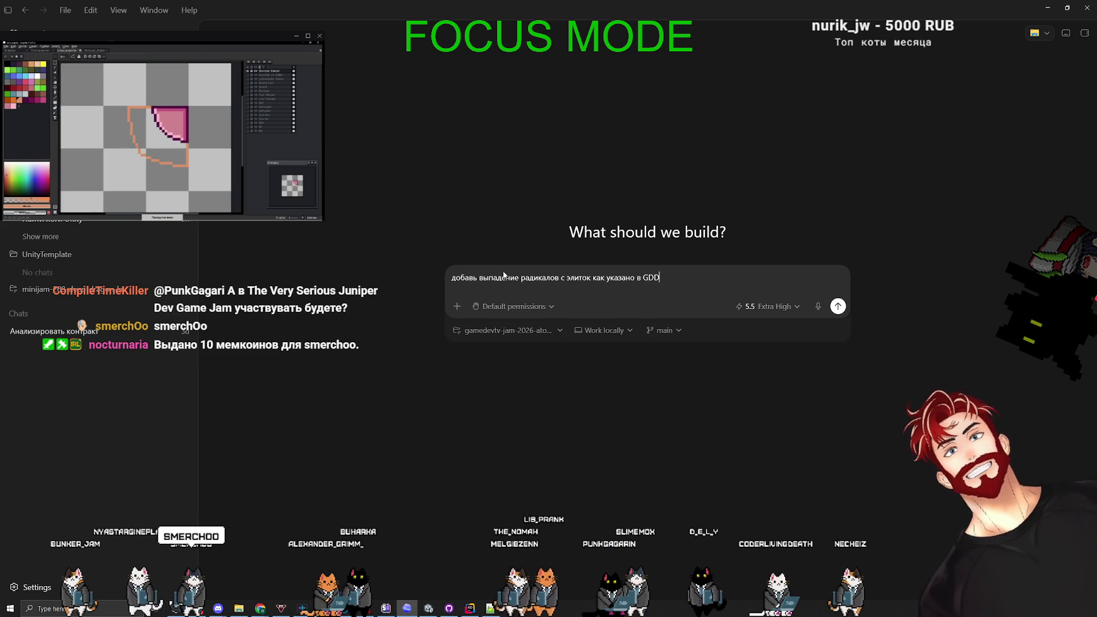
{"action": "scroll", "coordinate": [137, 151], "scroll_direction": "up", "scroll_amount": 1}
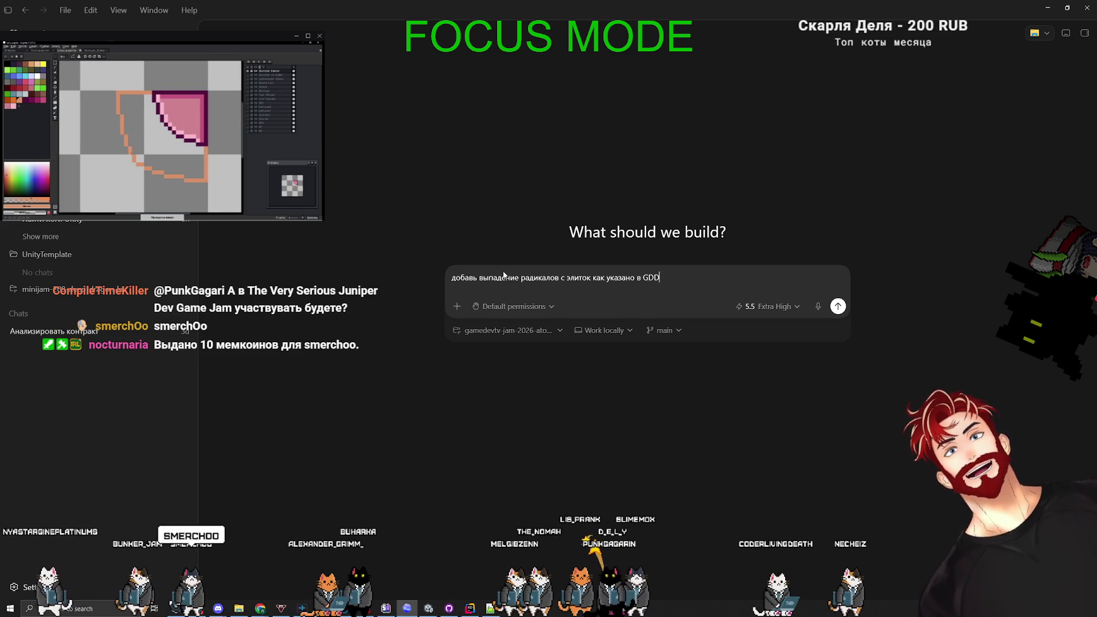
{"action": "scroll", "coordinate": [149, 137], "scroll_direction": "down", "scroll_amount": 1}
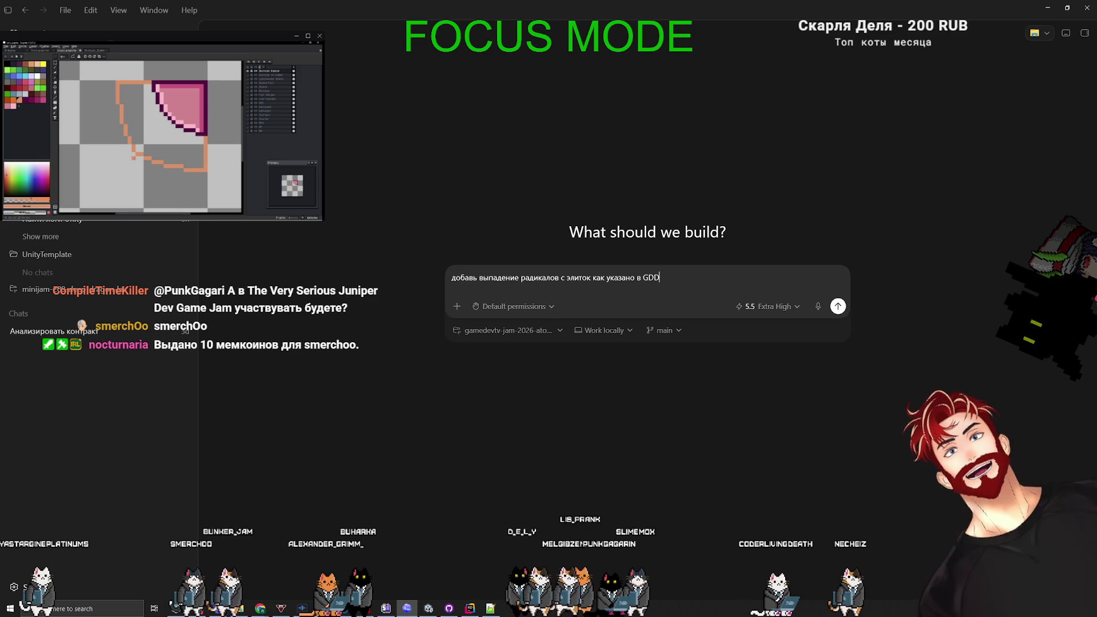
{"action": "key", "text": "alt+Tab"}
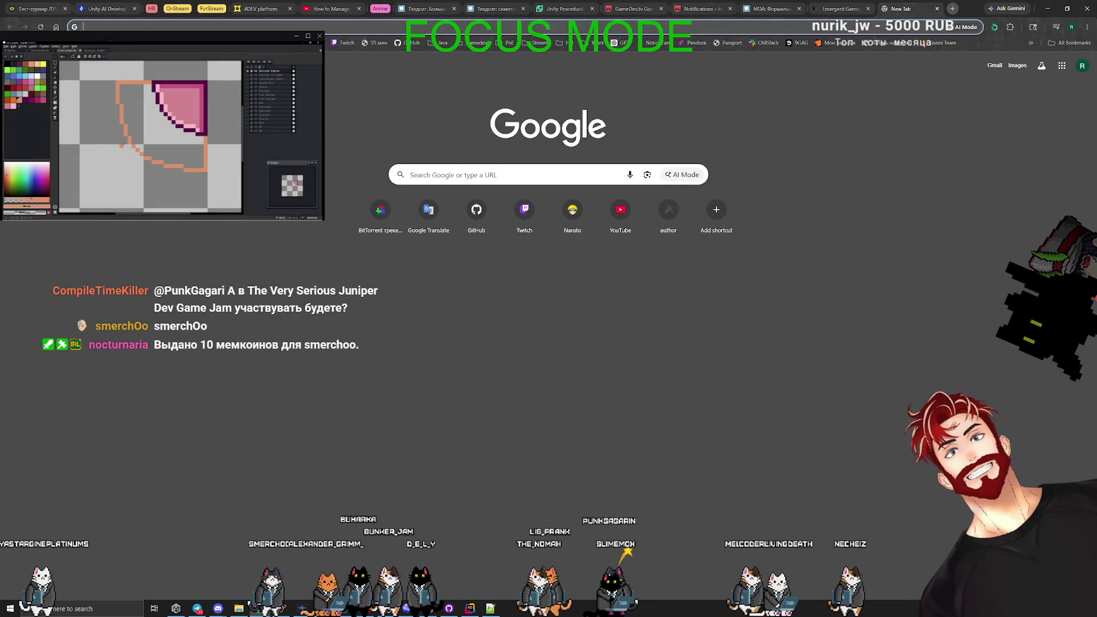
Load itch.io/jams and open The Very Serious Juniper Dev Game Jam in a background tab.
{"action": "key", "text": "ctrl+v"}
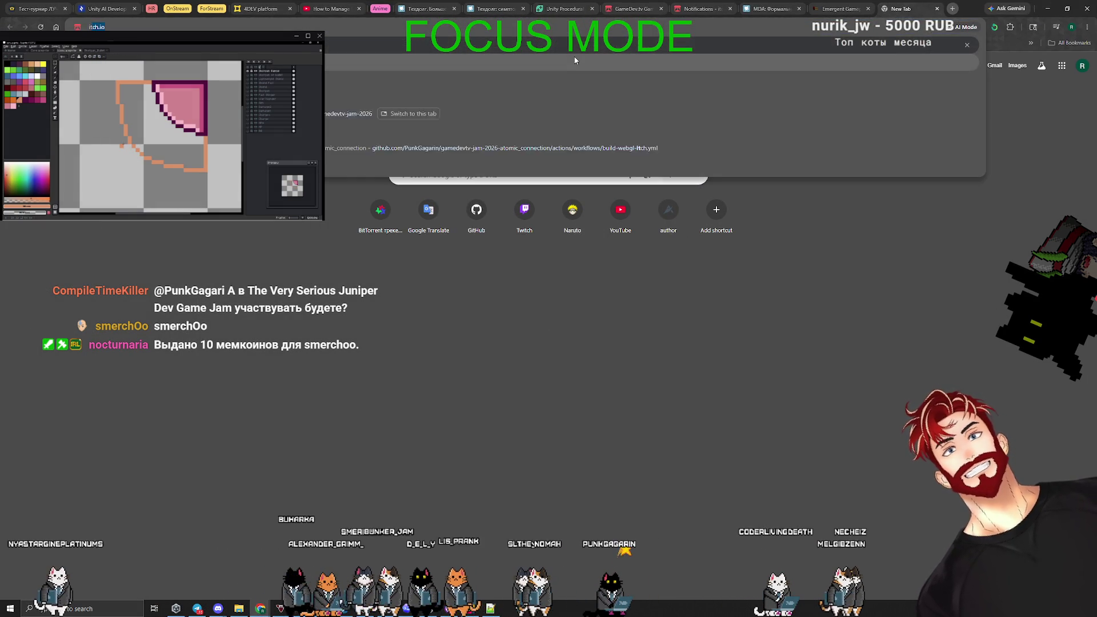
{"action": "key", "text": "Return"}
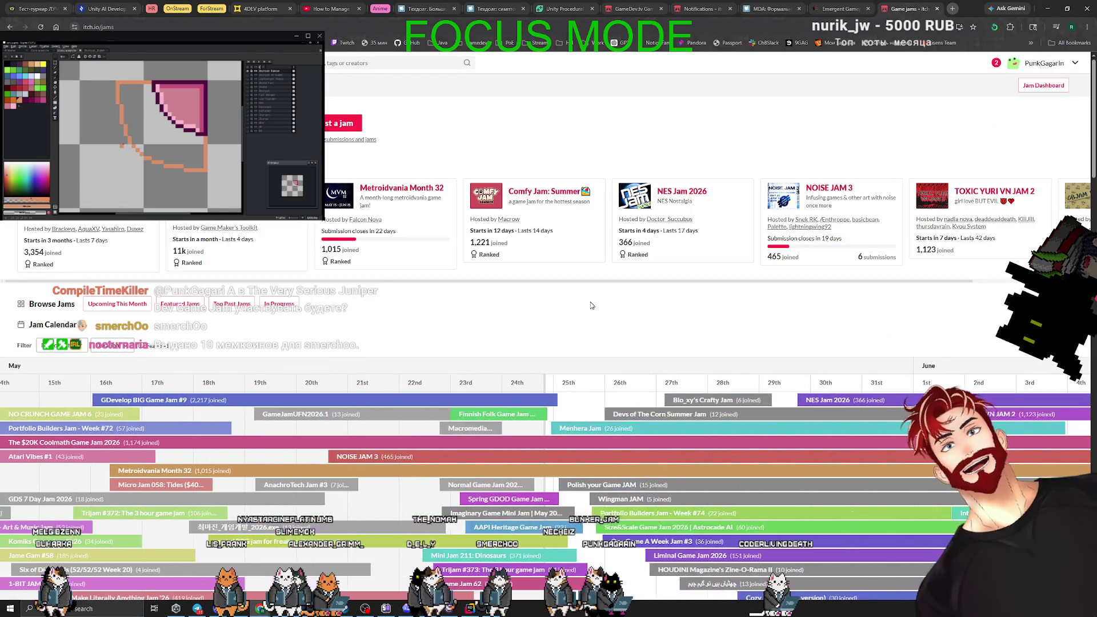
{"action": "scroll", "coordinate": [653, 321], "scroll_direction": "down", "scroll_amount": 2}
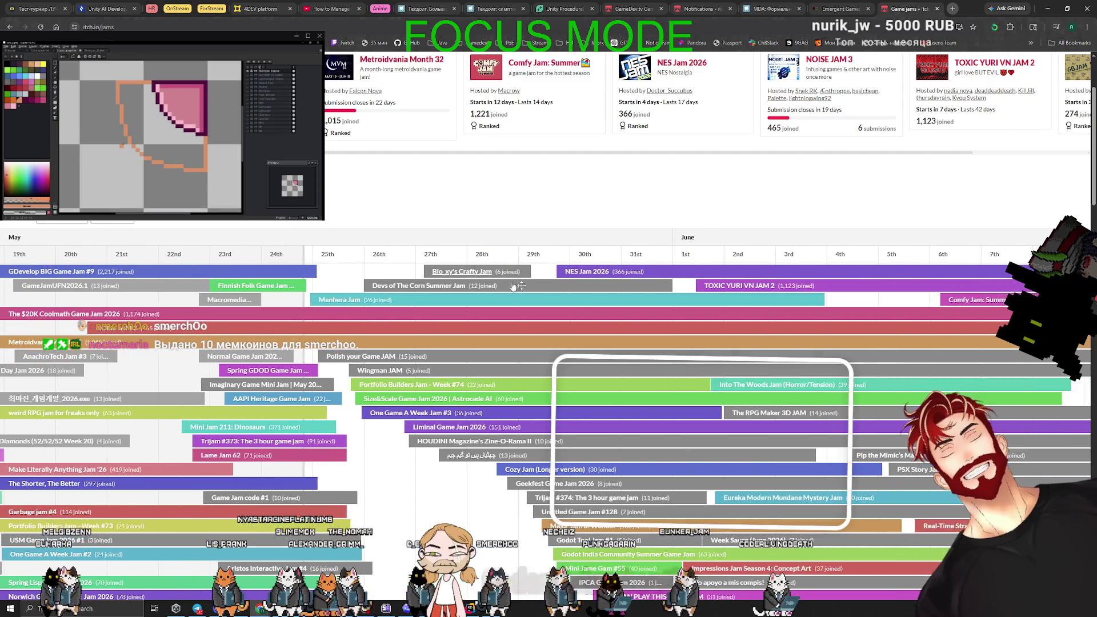
{"action": "scroll", "coordinate": [549, 334], "scroll_direction": "down", "scroll_amount": 5}
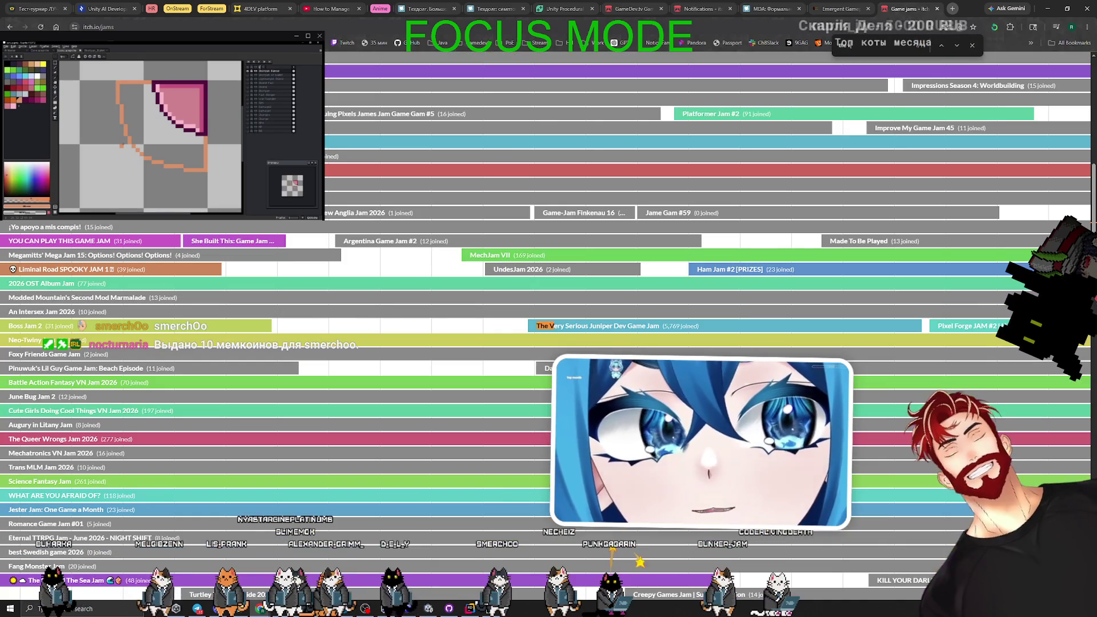
{"action": "middle_click", "coordinate": [607, 328]}
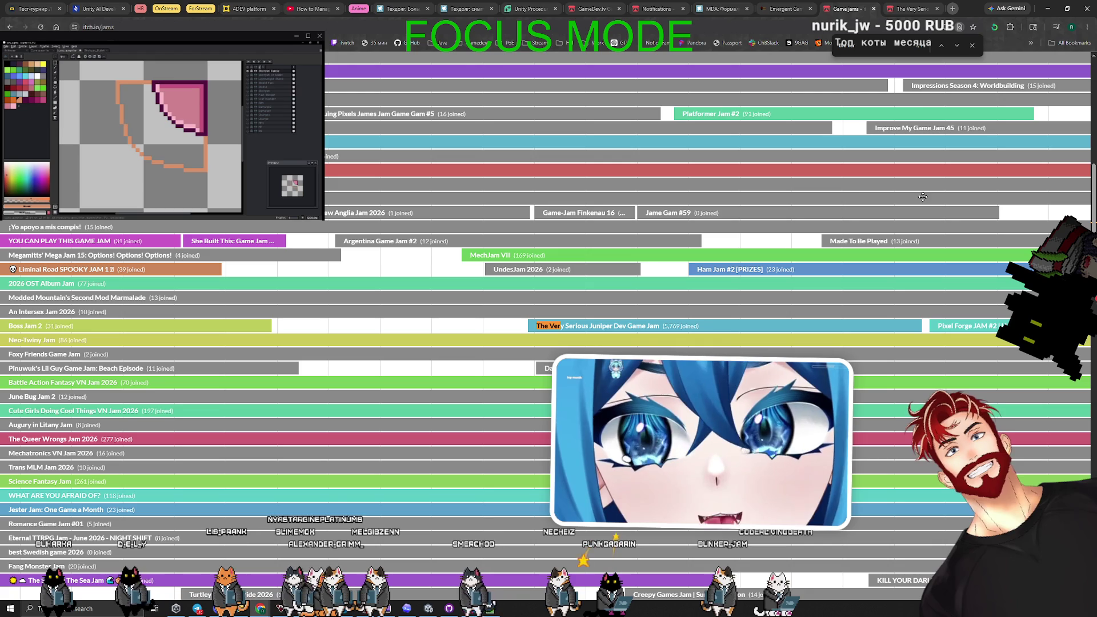
Bring up the Juniper Dev jam tab and read past its theme and voting criteria to the rules.
{"action": "left_click", "coordinate": [925, 9]}
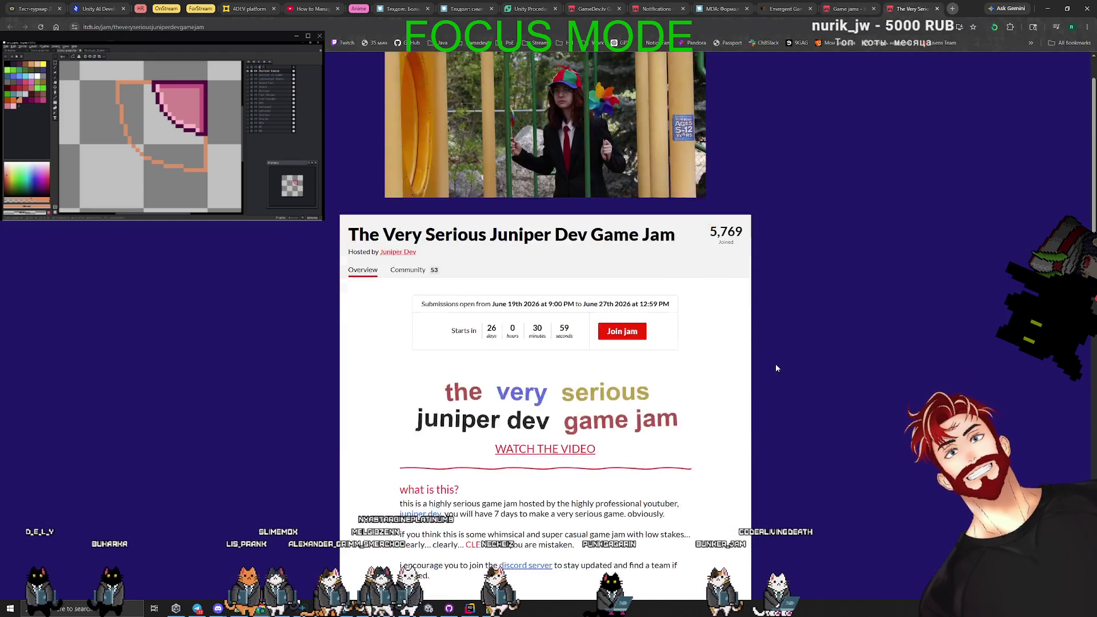
{"action": "scroll", "coordinate": [697, 253], "scroll_direction": "up", "scroll_amount": 1}
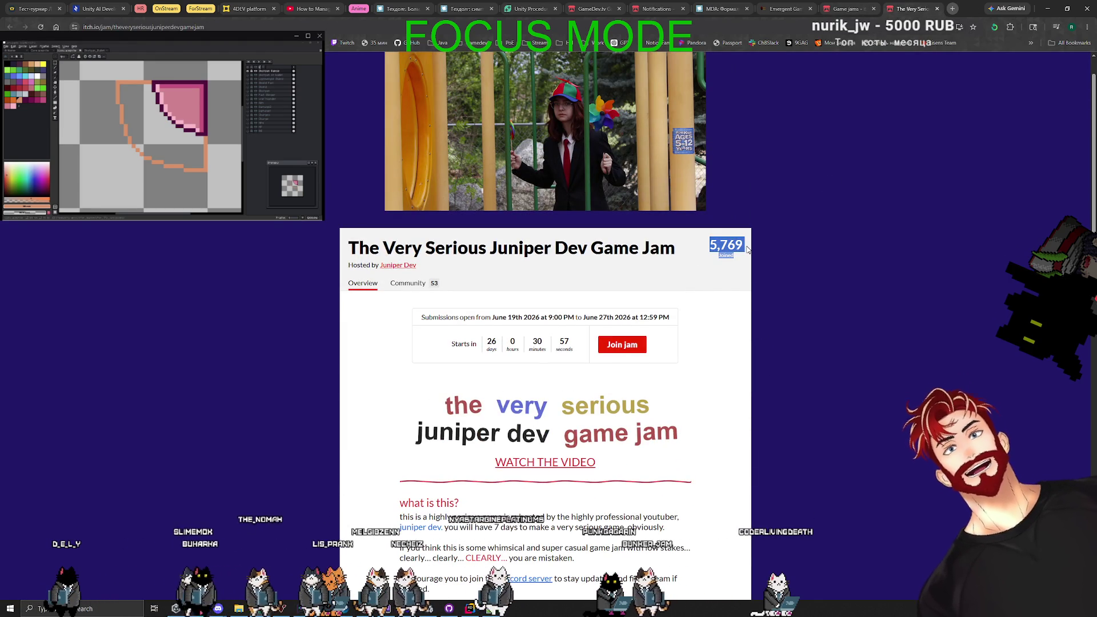
{"action": "left_click", "coordinate": [649, 266]}
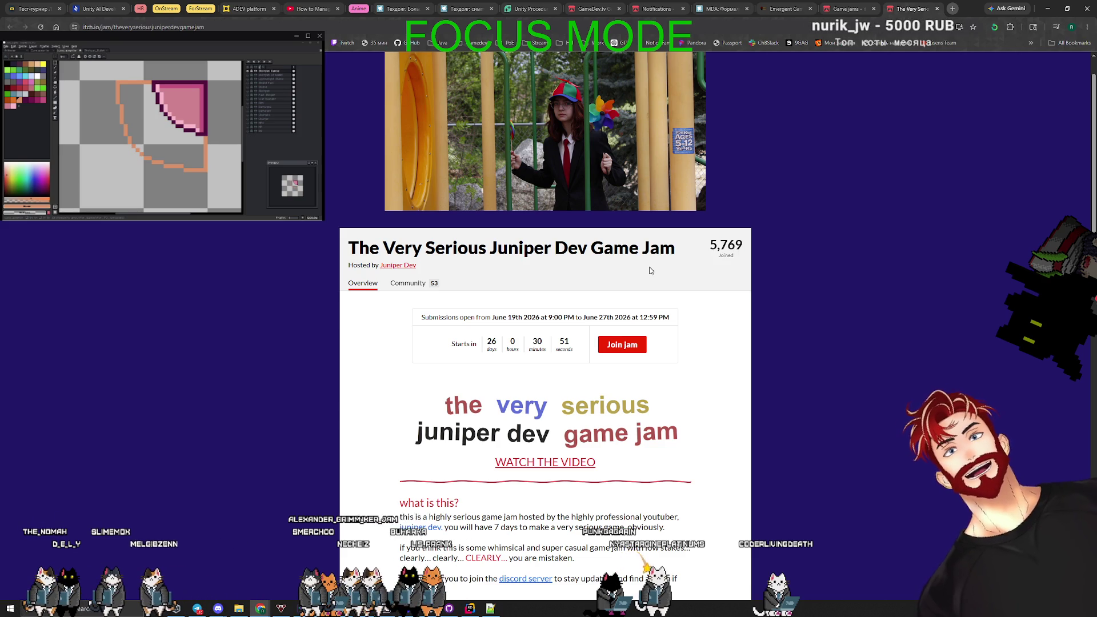
{"action": "scroll", "coordinate": [649, 268], "scroll_direction": "down", "scroll_amount": 2}
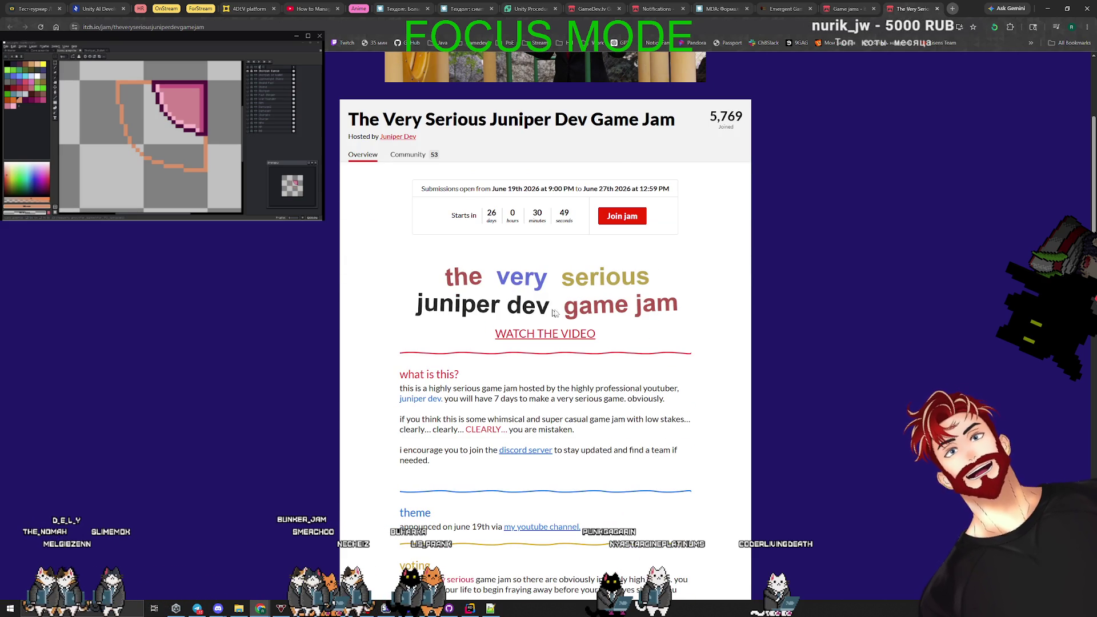
{"action": "scroll", "coordinate": [545, 340], "scroll_direction": "down", "scroll_amount": 2}
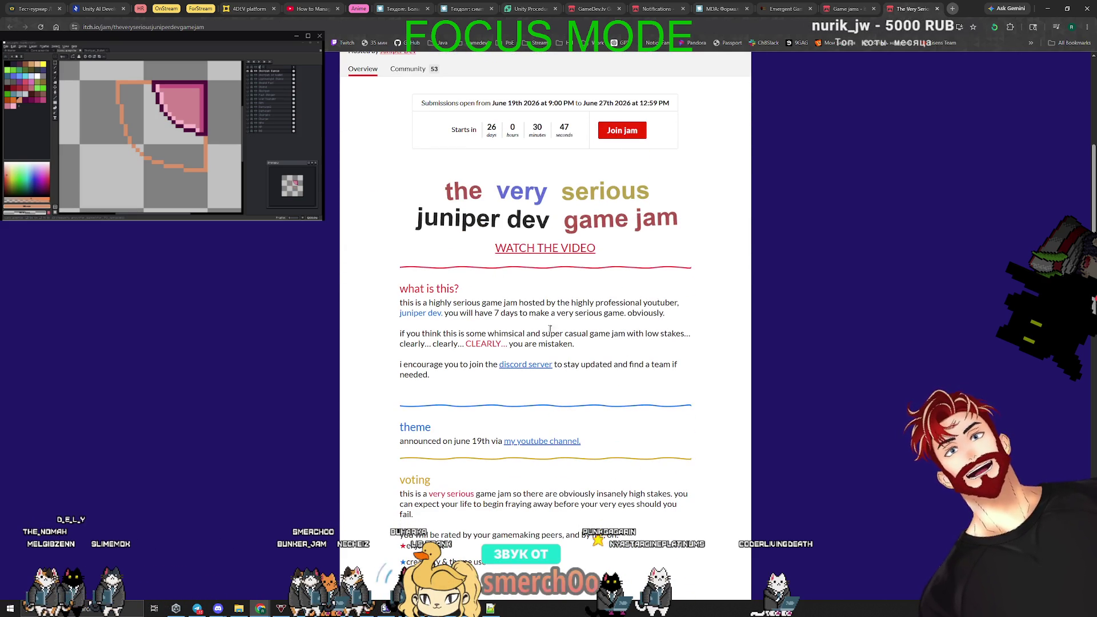
{"action": "scroll", "coordinate": [573, 326], "scroll_direction": "up", "scroll_amount": 5}
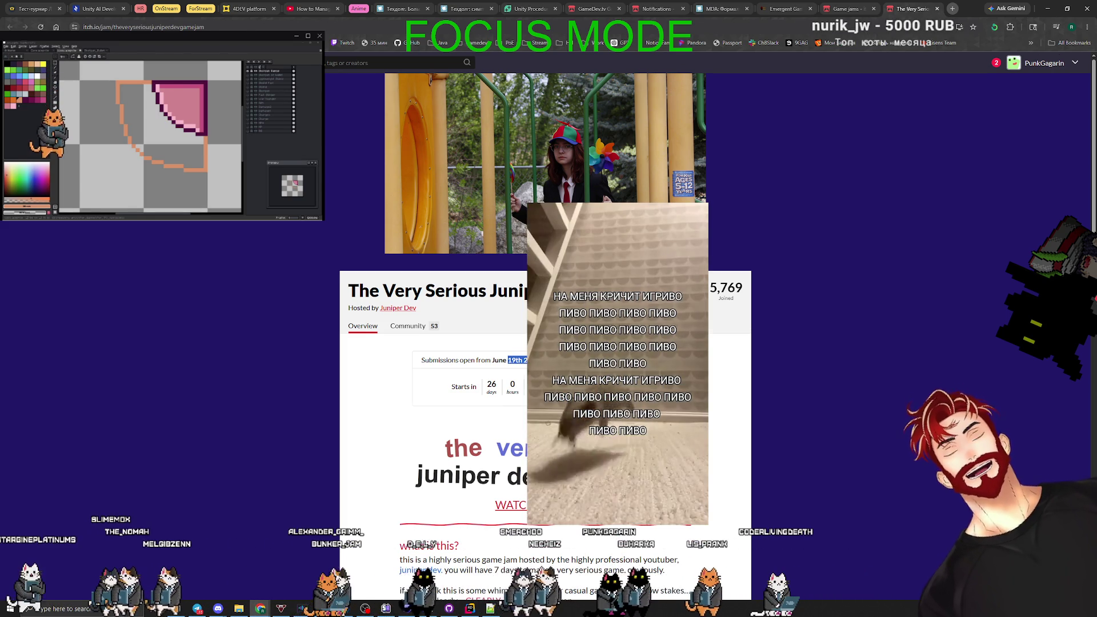
{"action": "scroll", "coordinate": [558, 336], "scroll_direction": "down", "scroll_amount": 1}
{"action": "scroll", "coordinate": [546, 319], "scroll_direction": "down", "scroll_amount": 3}
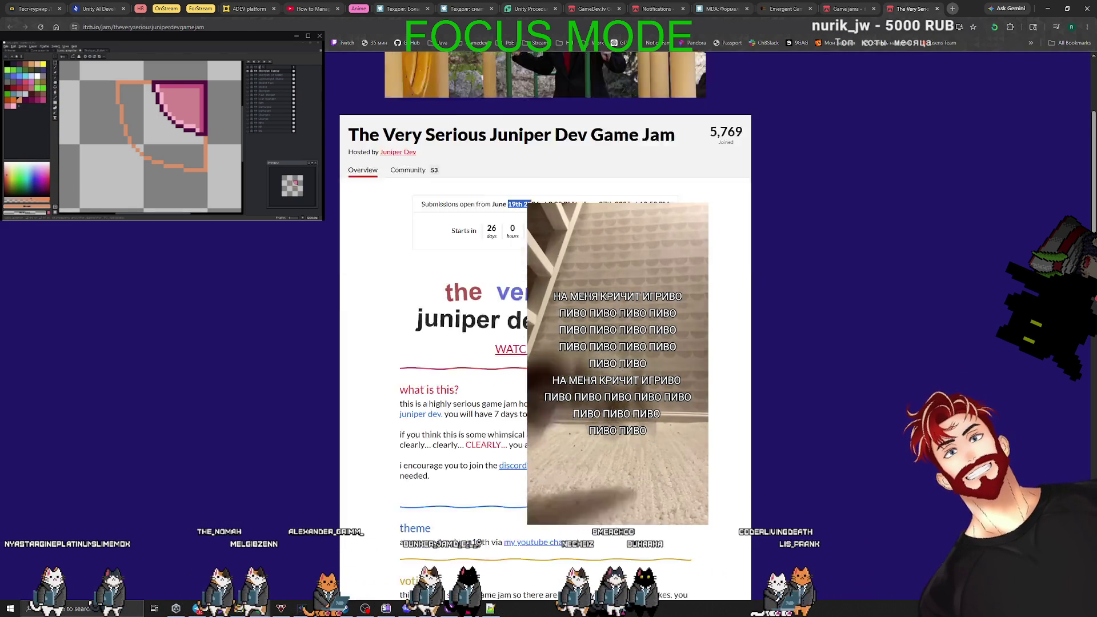
{"action": "scroll", "coordinate": [545, 319], "scroll_direction": "down", "scroll_amount": 2}
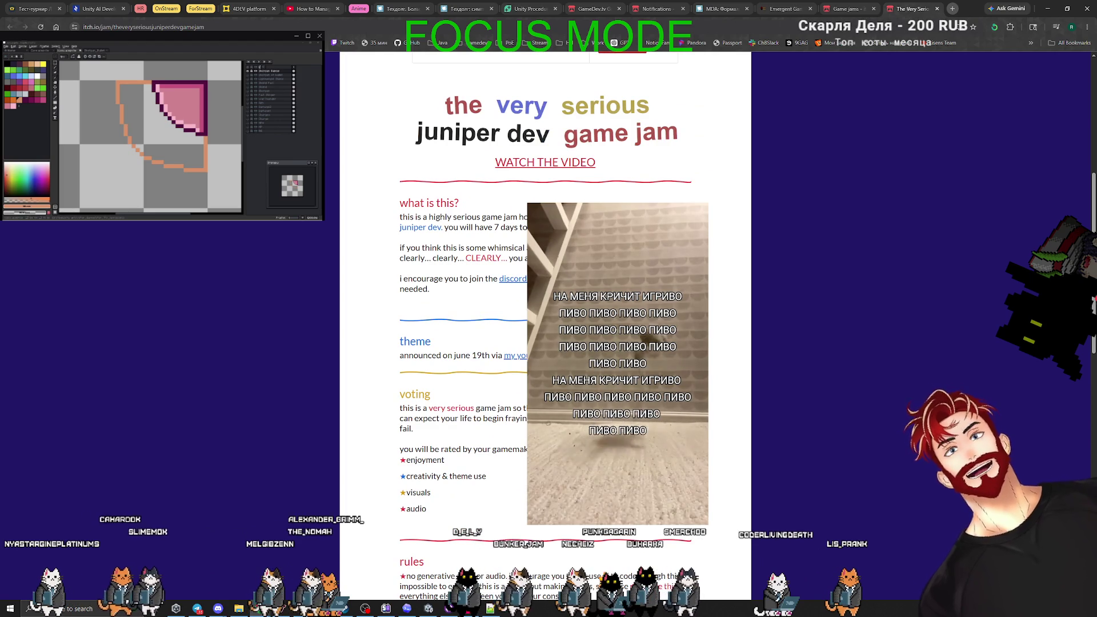
{"action": "scroll", "coordinate": [545, 320], "scroll_direction": "down", "scroll_amount": 2}
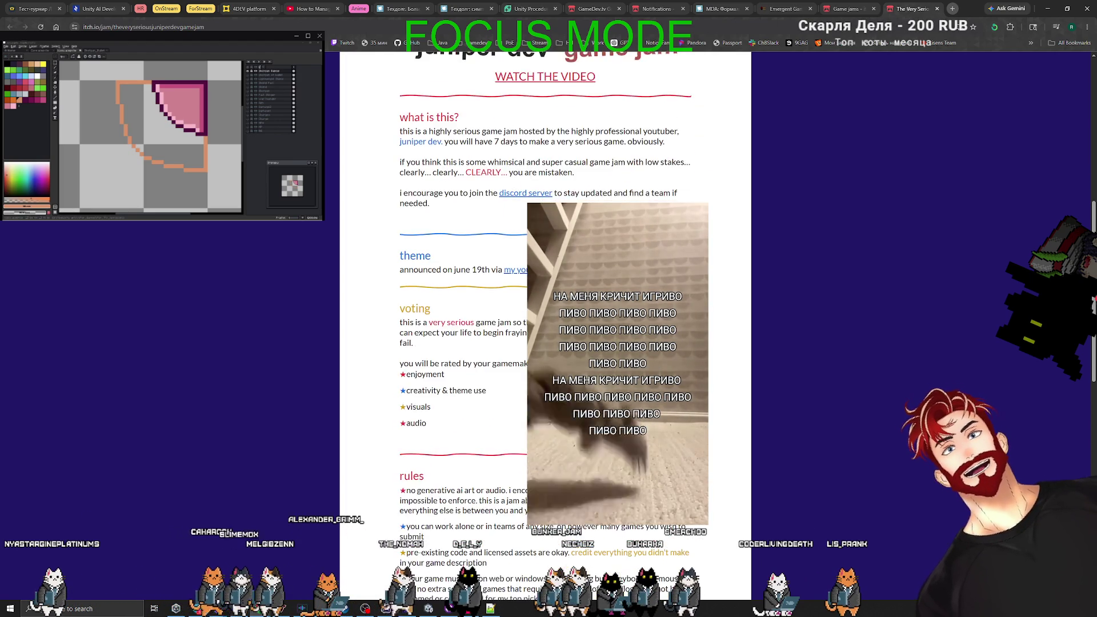
{"action": "scroll", "coordinate": [546, 320], "scroll_direction": "down", "scroll_amount": 3}
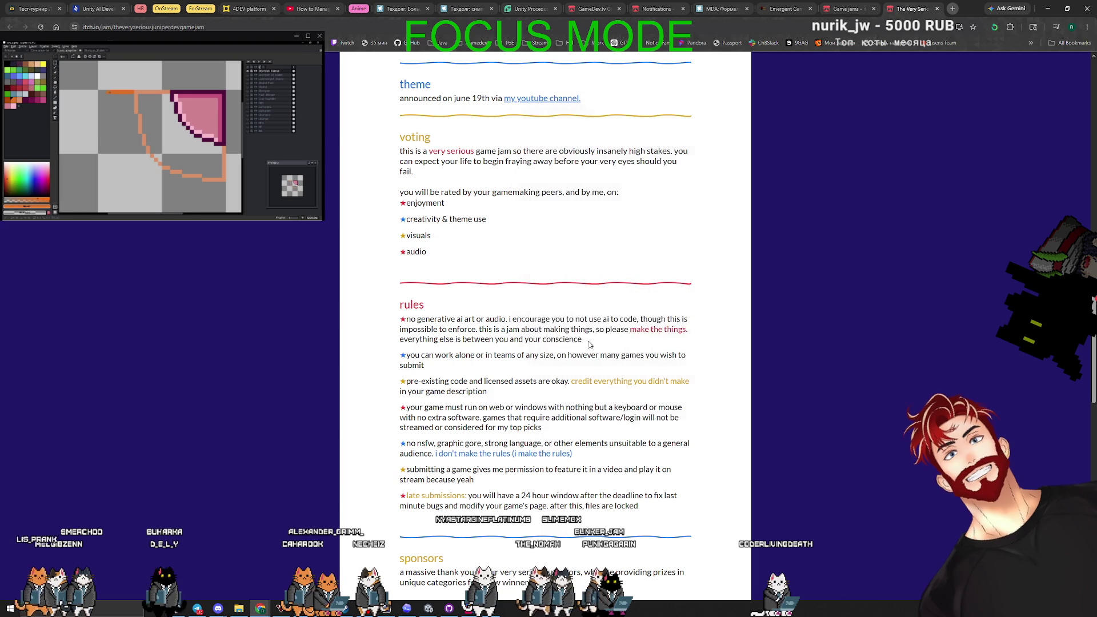
{"action": "triple_click", "coordinate": [386, 314]}
{"action": "left_click", "coordinate": [587, 346]}
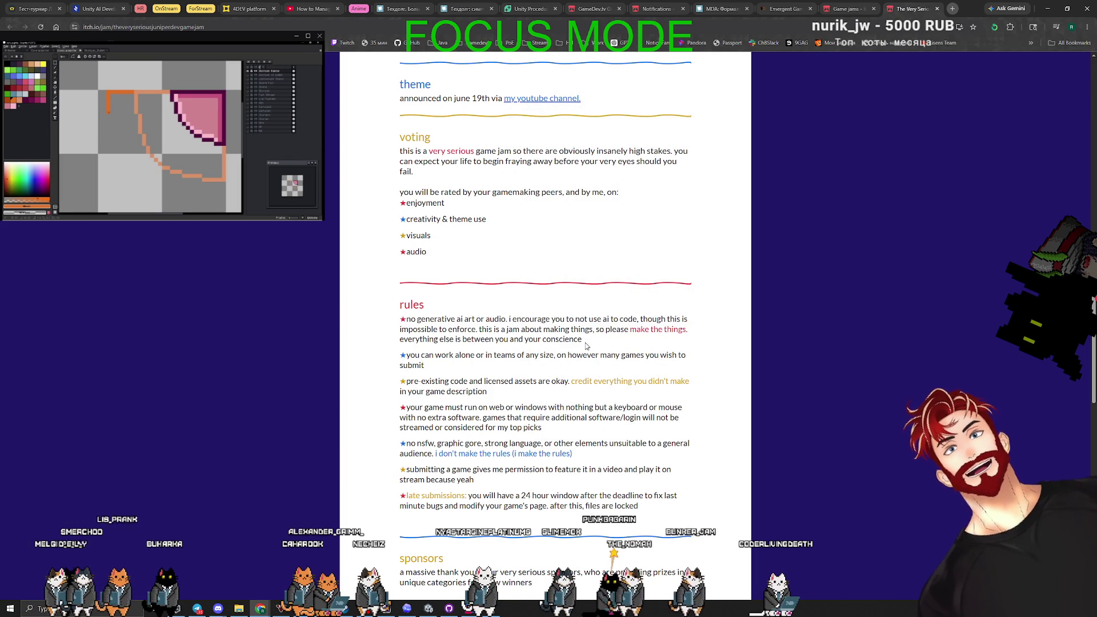
{"action": "left_click_drag", "start_coordinate": [408, 318], "coordinate": [494, 319]}
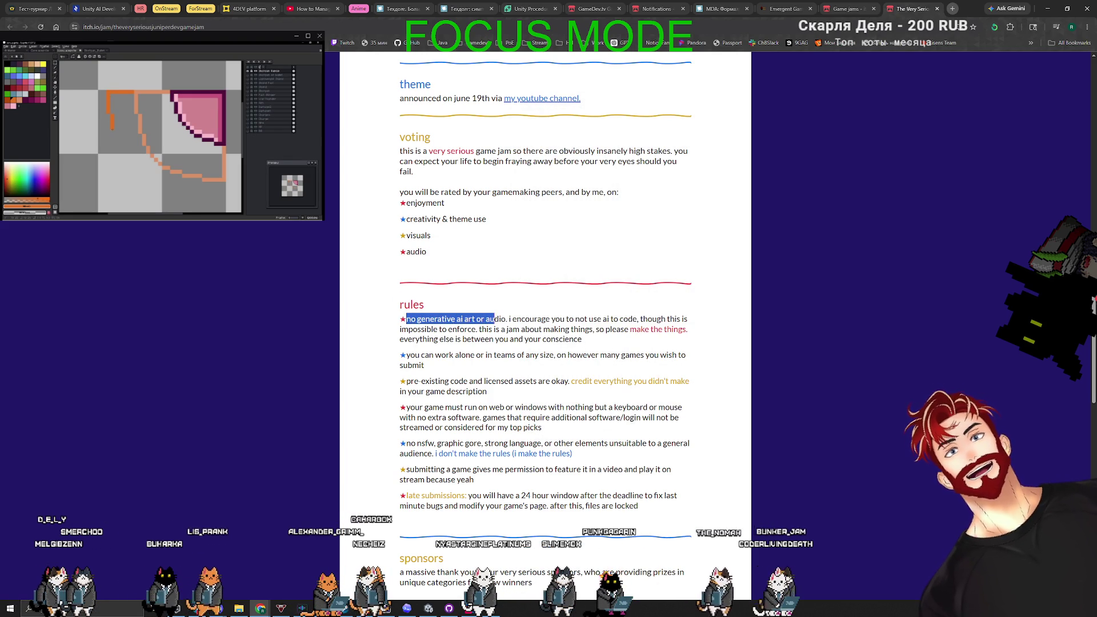
{"action": "left_click", "coordinate": [486, 317]}
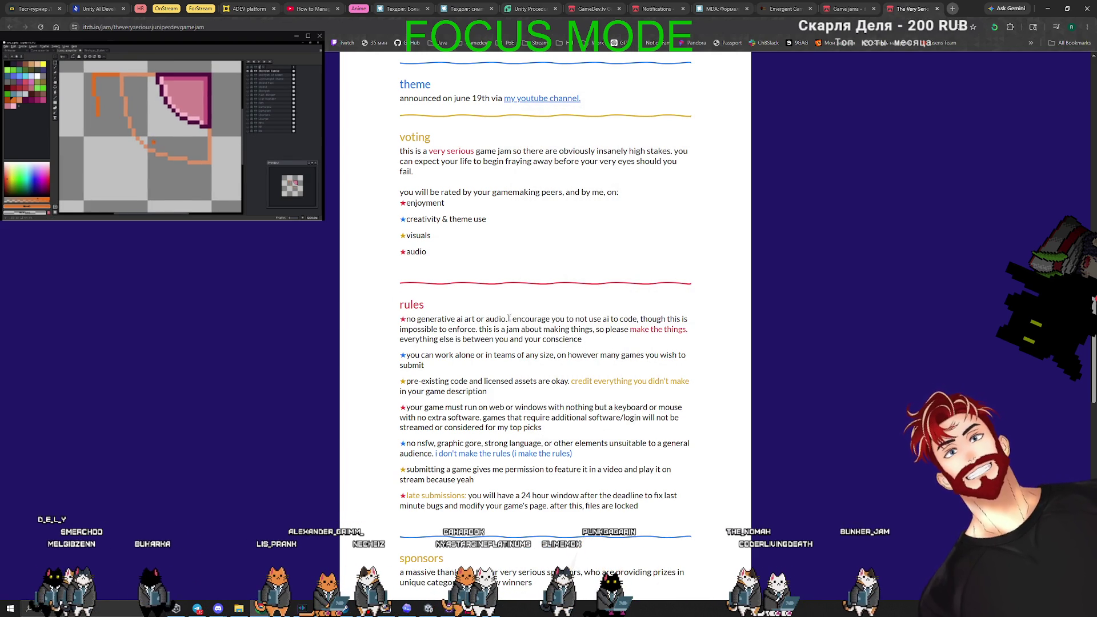
{"action": "left_click_drag", "start_coordinate": [507, 319], "coordinate": [501, 318]}
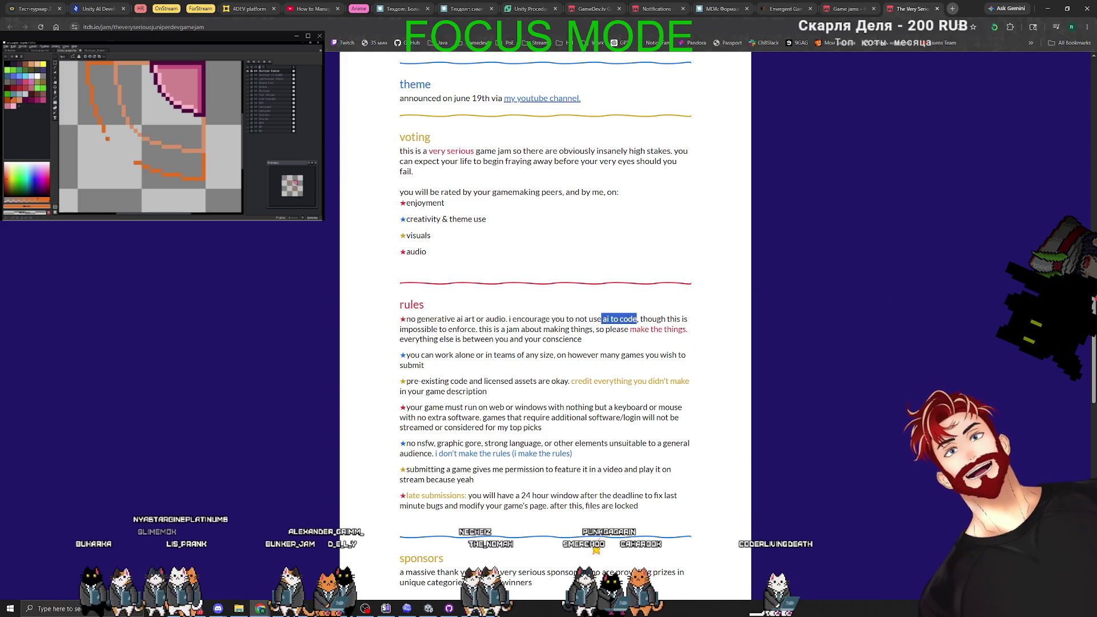
{"action": "left_click", "coordinate": [574, 308]}
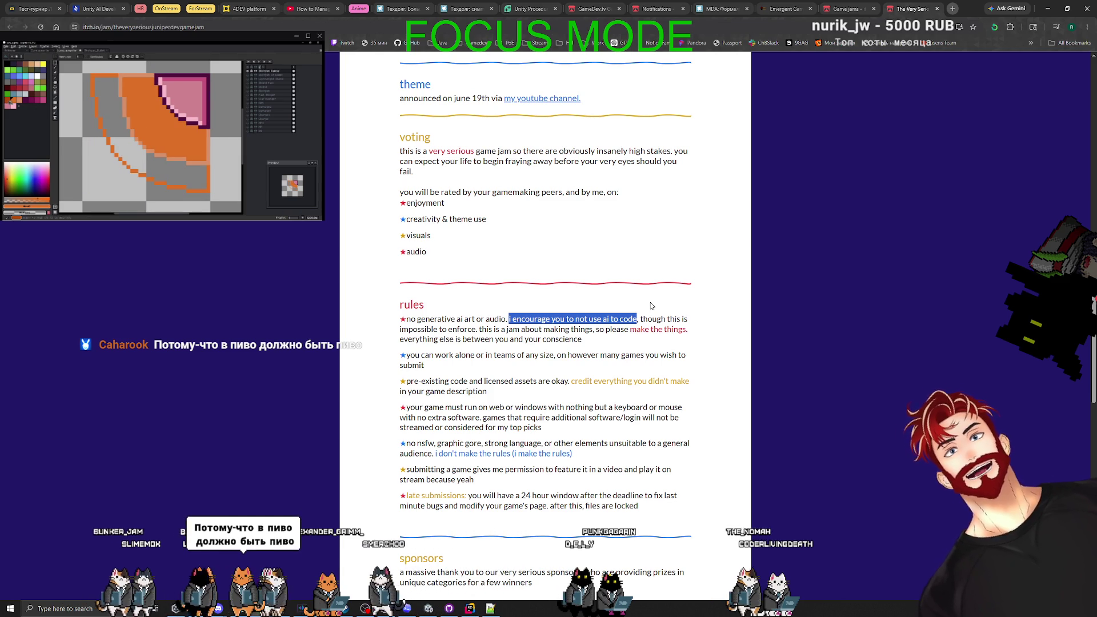
{"action": "left_click_drag", "start_coordinate": [509, 319], "coordinate": [609, 319]}
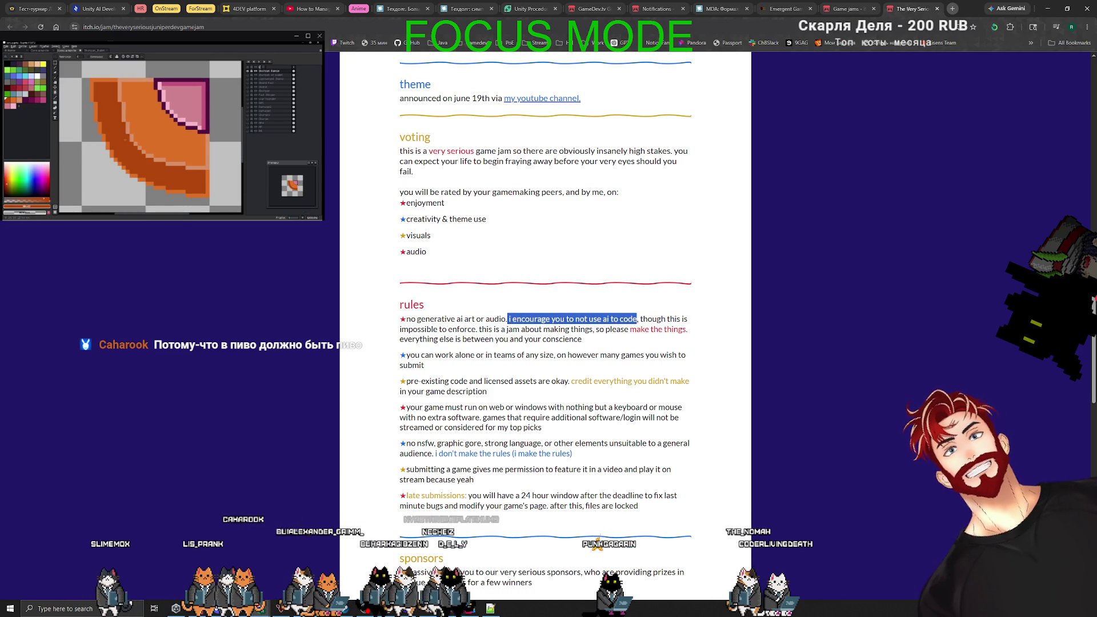
{"action": "left_click", "coordinate": [468, 314]}
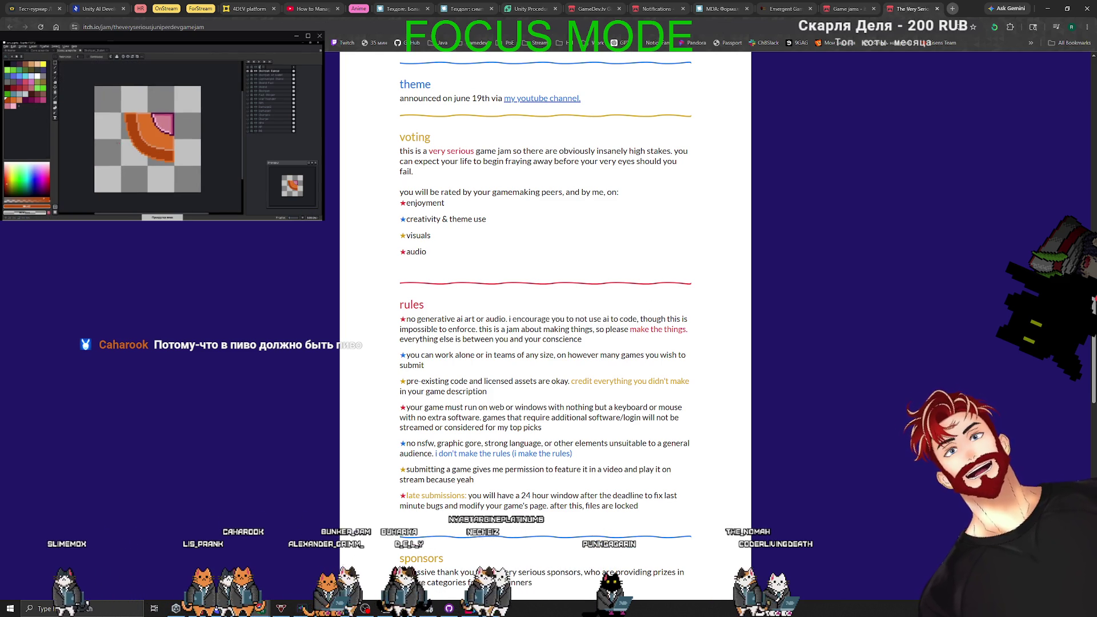
{"action": "left_click_drag", "start_coordinate": [455, 319], "coordinate": [475, 319]}
{"action": "left_click", "coordinate": [470, 301]}
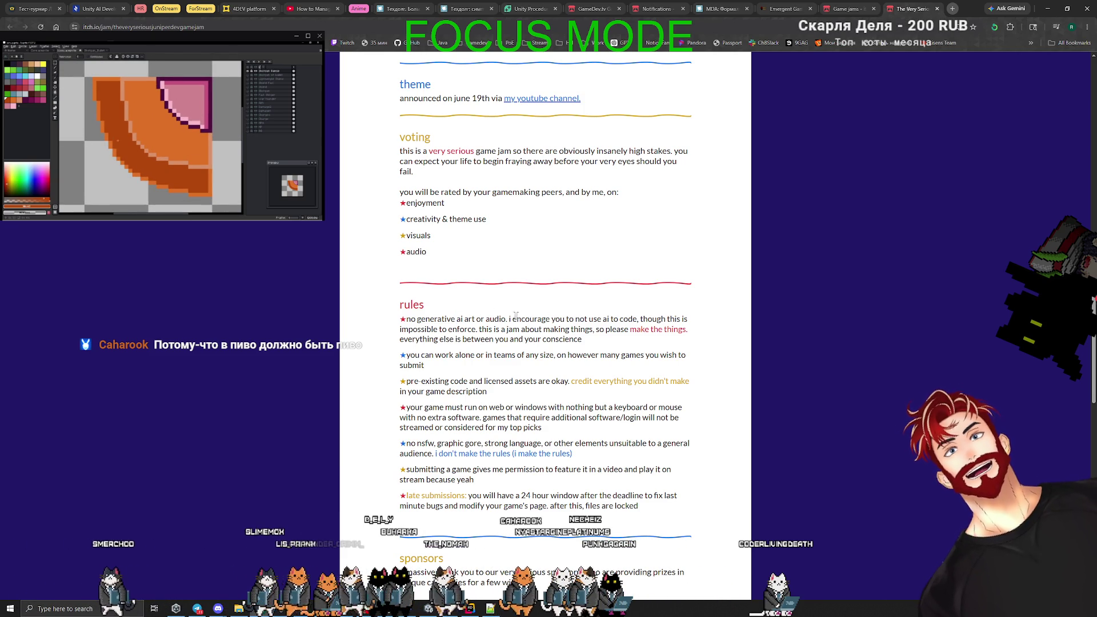
{"action": "left_click_drag", "start_coordinate": [633, 318], "coordinate": [637, 318]}
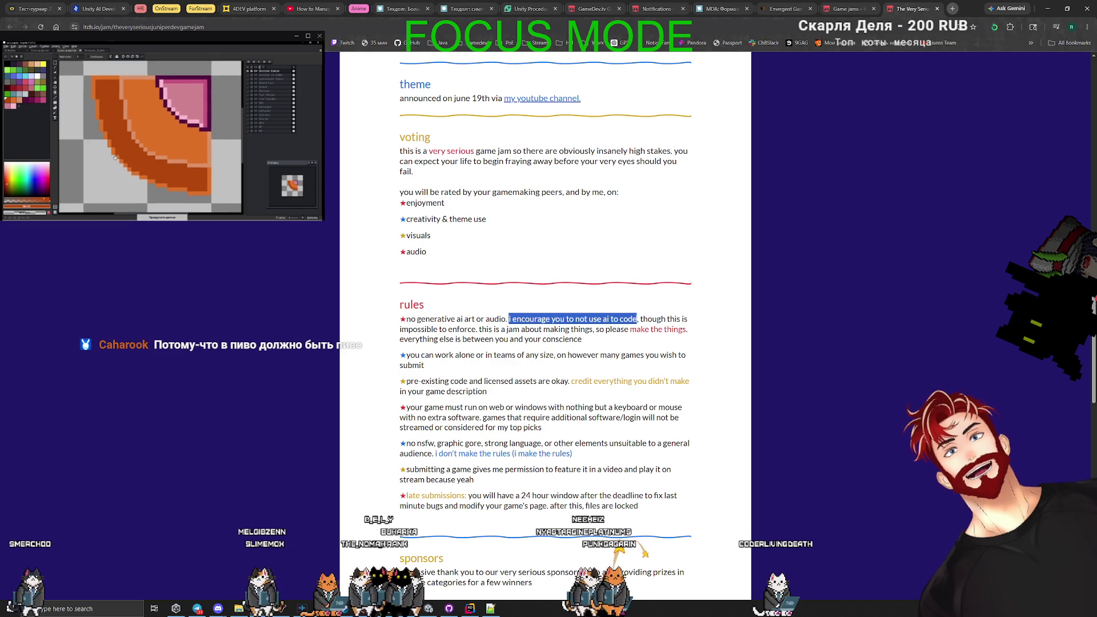
{"action": "left_click", "coordinate": [608, 301]}
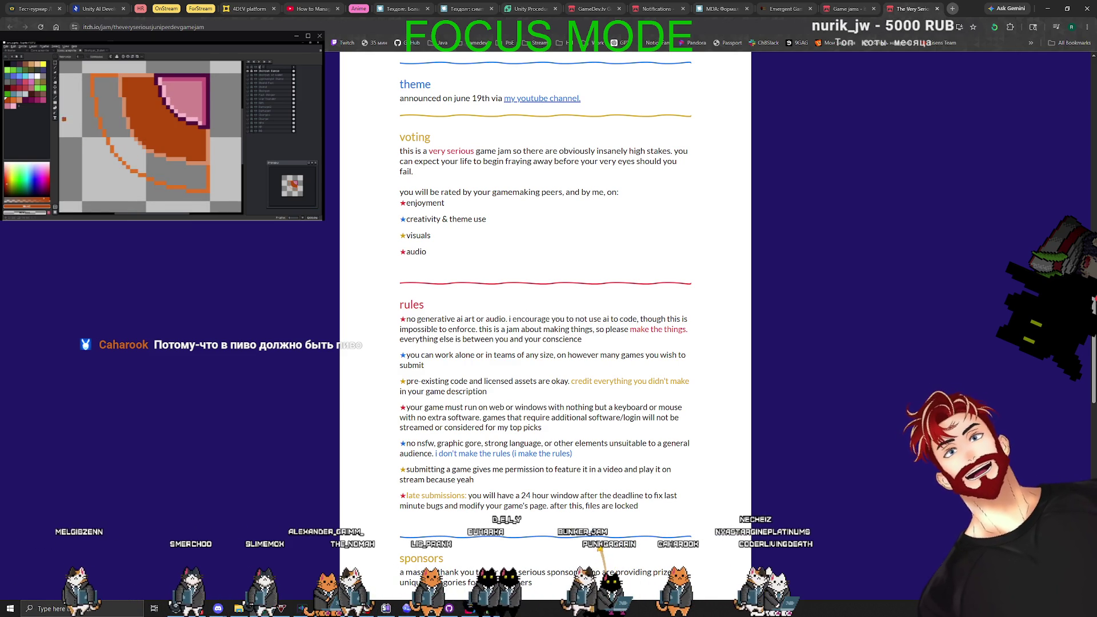
{"action": "left_click_drag", "start_coordinate": [507, 318], "coordinate": [646, 318]}
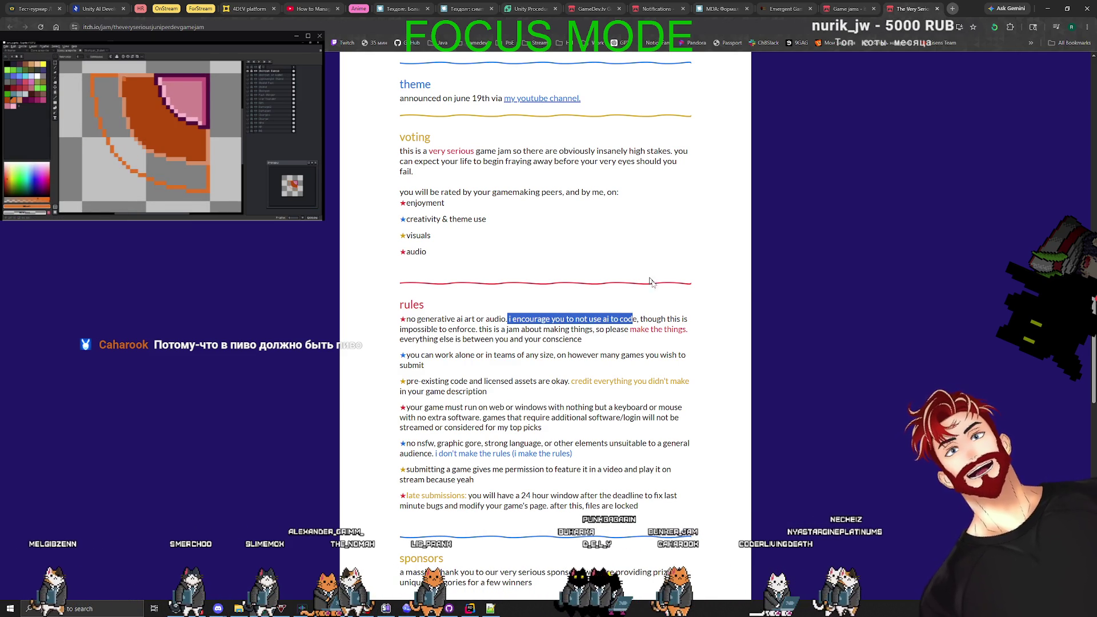
{"action": "left_click", "coordinate": [646, 305]}
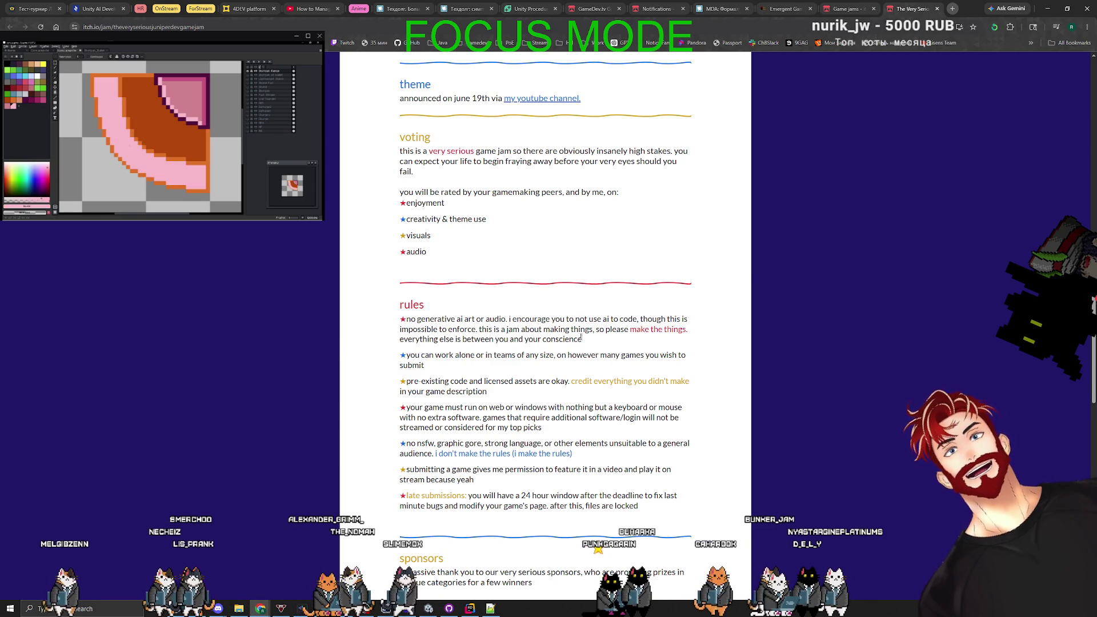
{"action": "left_click_drag", "start_coordinate": [413, 341], "coordinate": [571, 339]}
Read through the jam rules, highlighting the rule about submitting a game.
{"action": "left_click", "coordinate": [470, 298]}
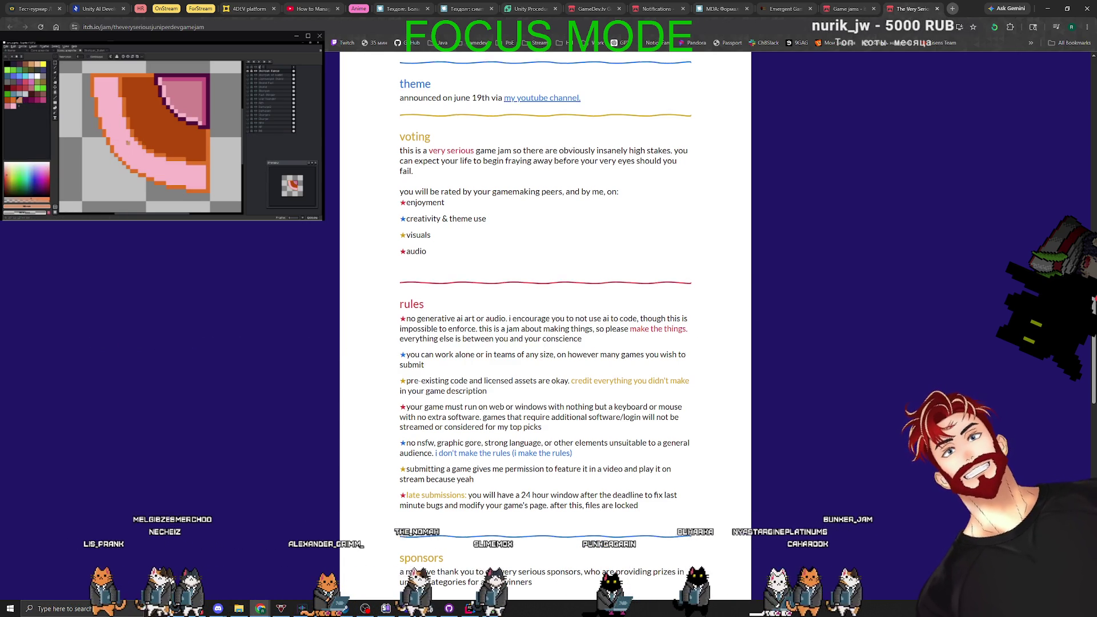
{"action": "scroll", "coordinate": [471, 297], "scroll_direction": "down", "scroll_amount": 2}
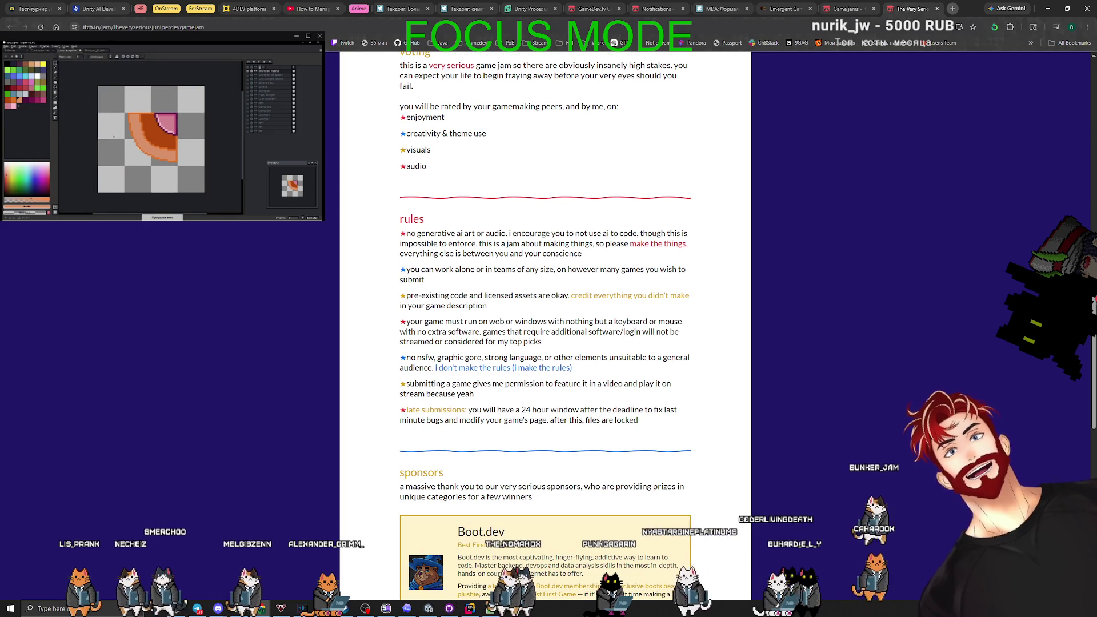
{"action": "scroll", "coordinate": [457, 288], "scroll_direction": "down", "scroll_amount": 1}
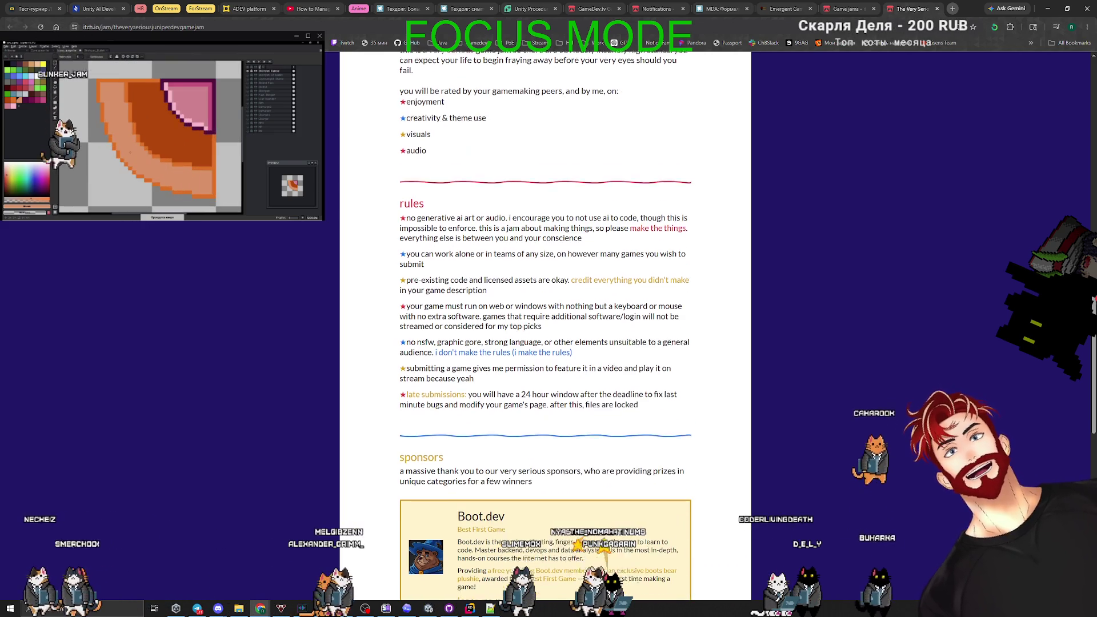
{"action": "scroll", "coordinate": [452, 284], "scroll_direction": "down", "scroll_amount": 1}
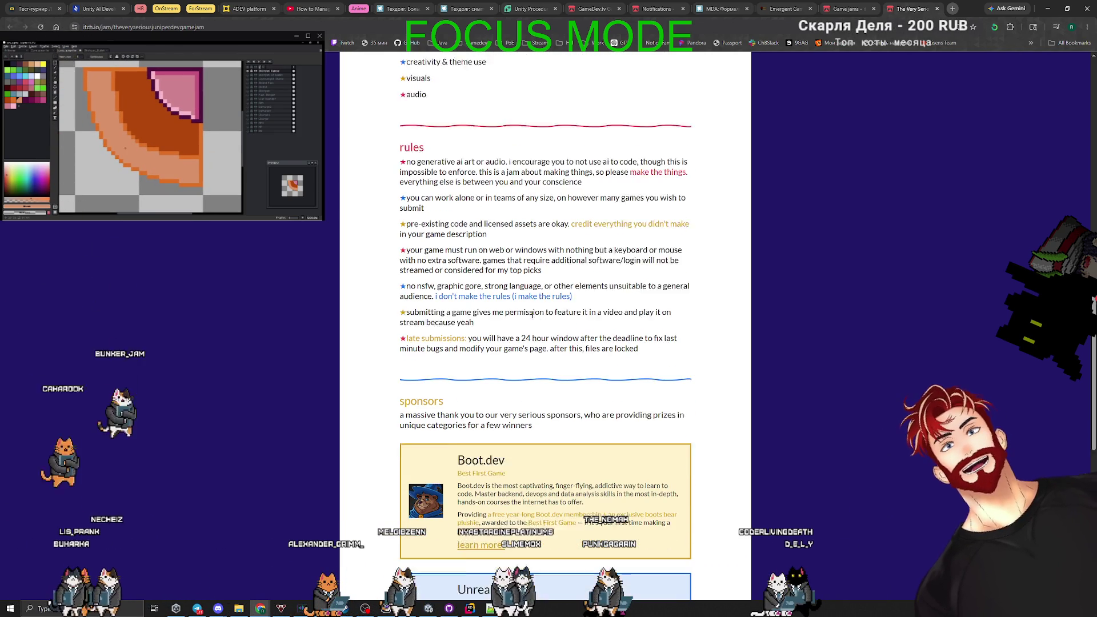
{"action": "left_click_drag", "start_coordinate": [409, 298], "coordinate": [473, 298]}
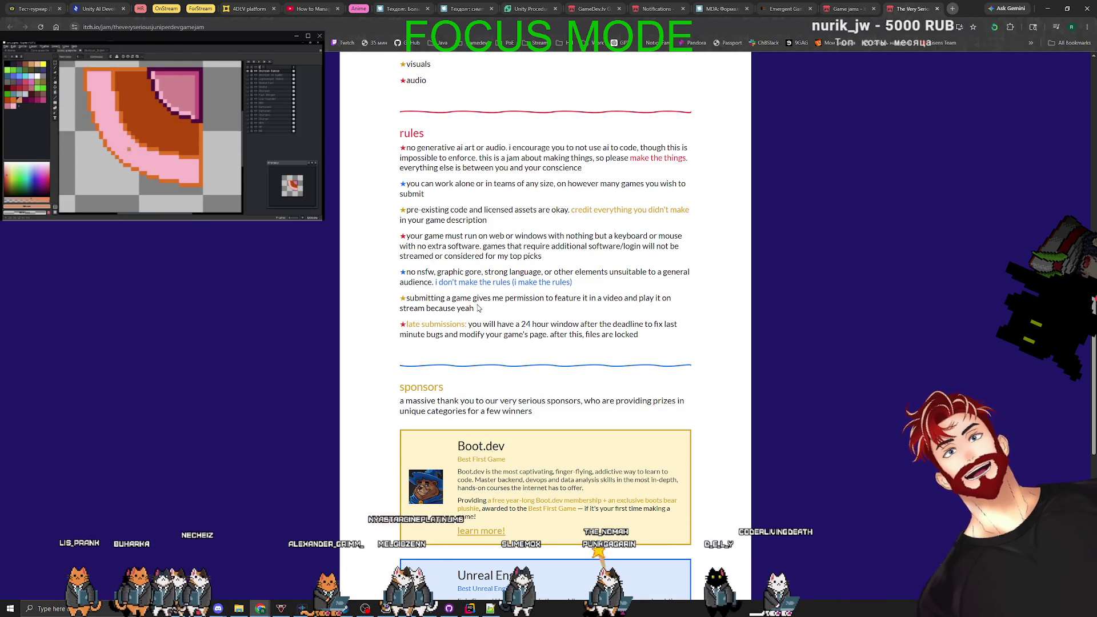
{"action": "scroll", "coordinate": [599, 326], "scroll_direction": "down", "scroll_amount": 10}
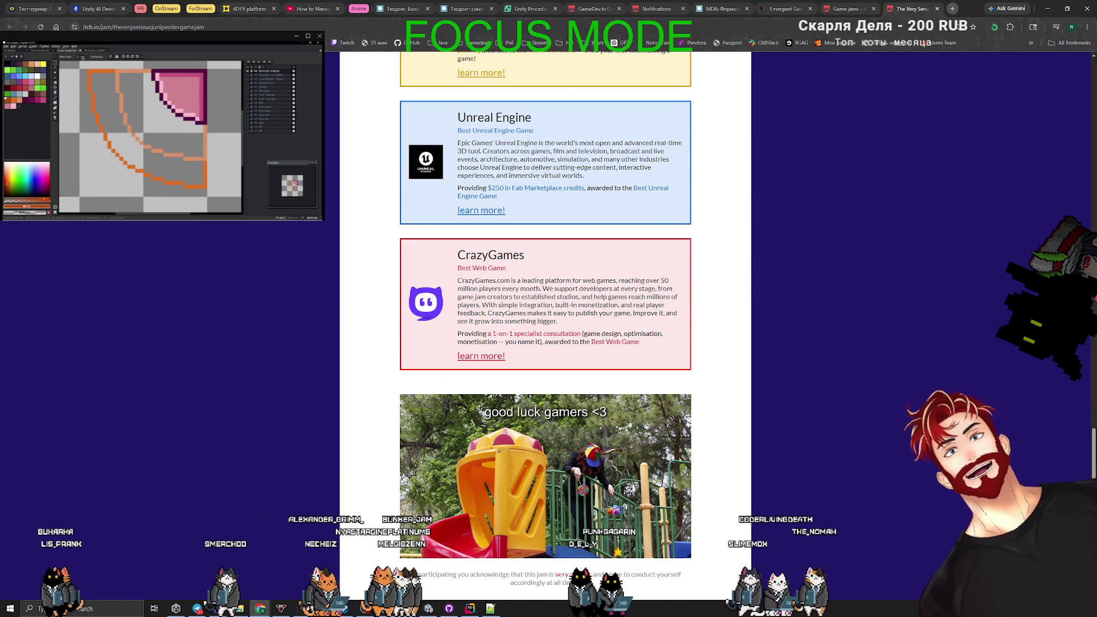
{"action": "scroll", "coordinate": [545, 285], "scroll_direction": "up", "scroll_amount": 2}
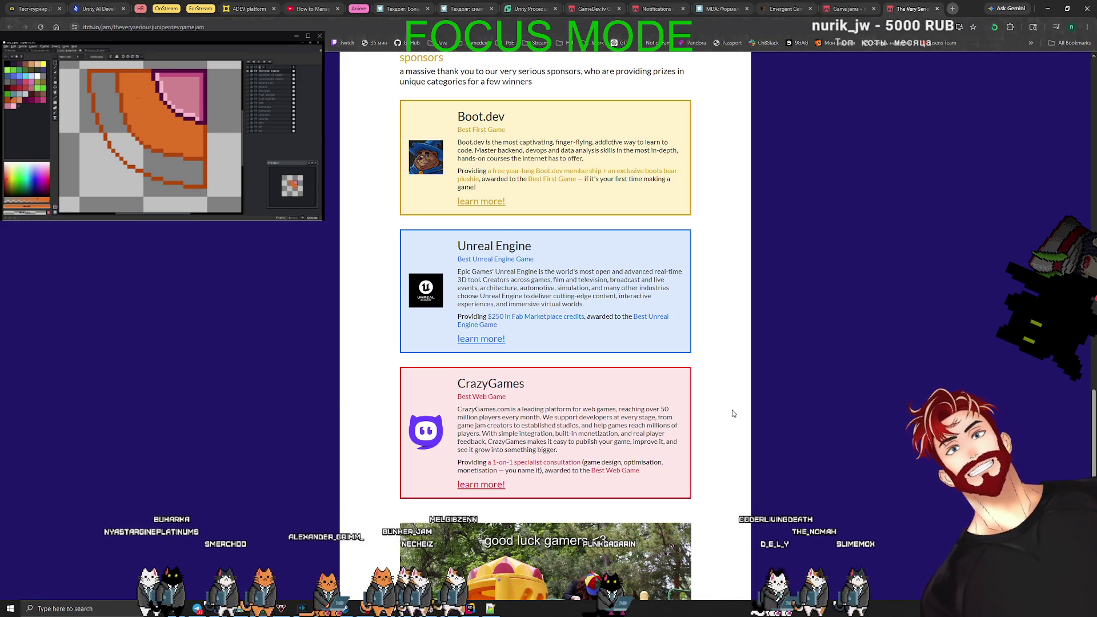
{"action": "scroll", "coordinate": [733, 412], "scroll_direction": "down", "scroll_amount": 2}
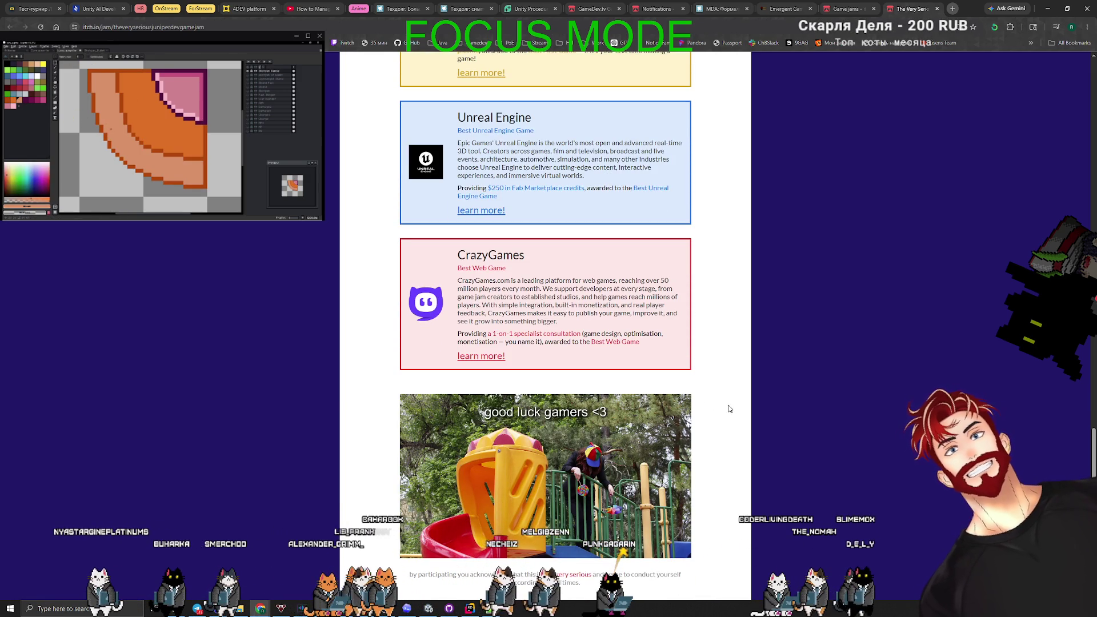
{"action": "scroll", "coordinate": [727, 407], "scroll_direction": "up", "scroll_amount": 4}
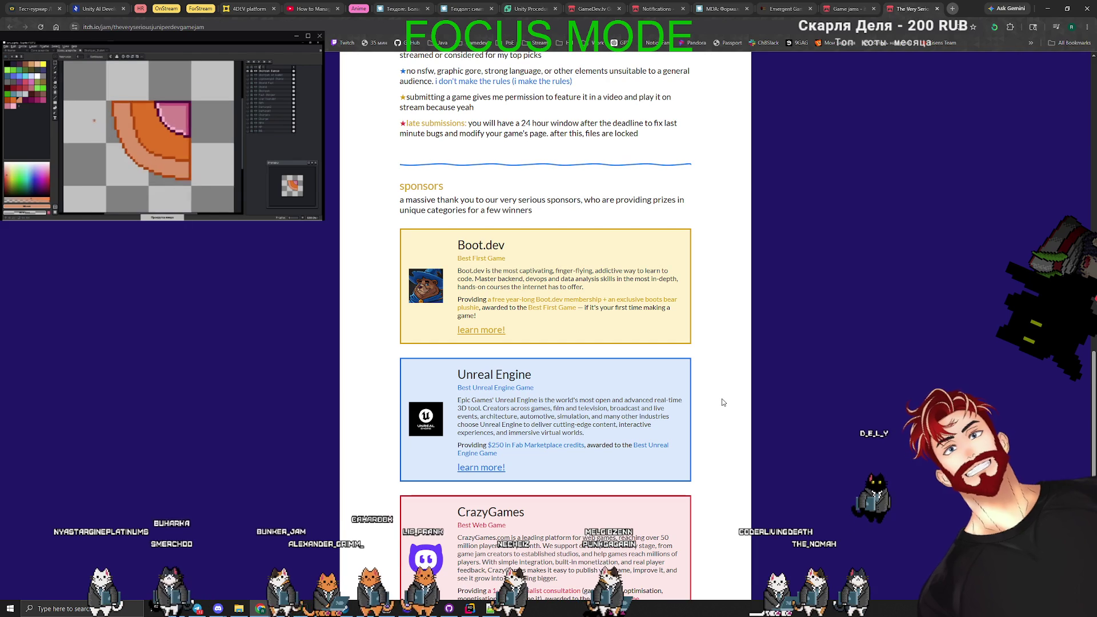
{"action": "scroll", "coordinate": [722, 403], "scroll_direction": "up", "scroll_amount": 15}
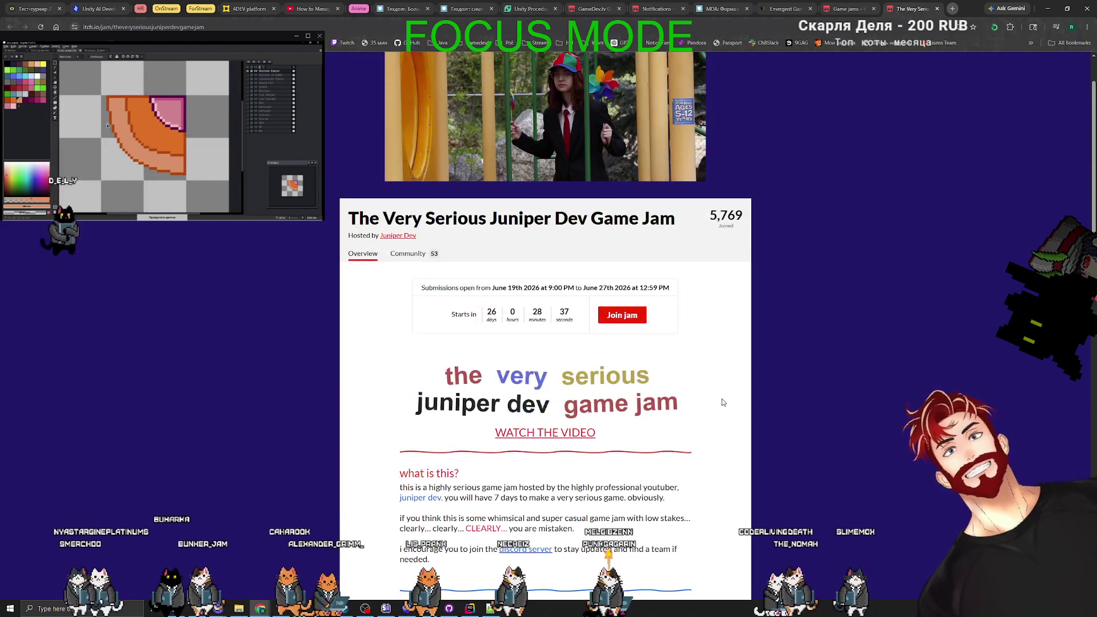
{"action": "scroll", "coordinate": [723, 405], "scroll_direction": "down", "scroll_amount": 2}
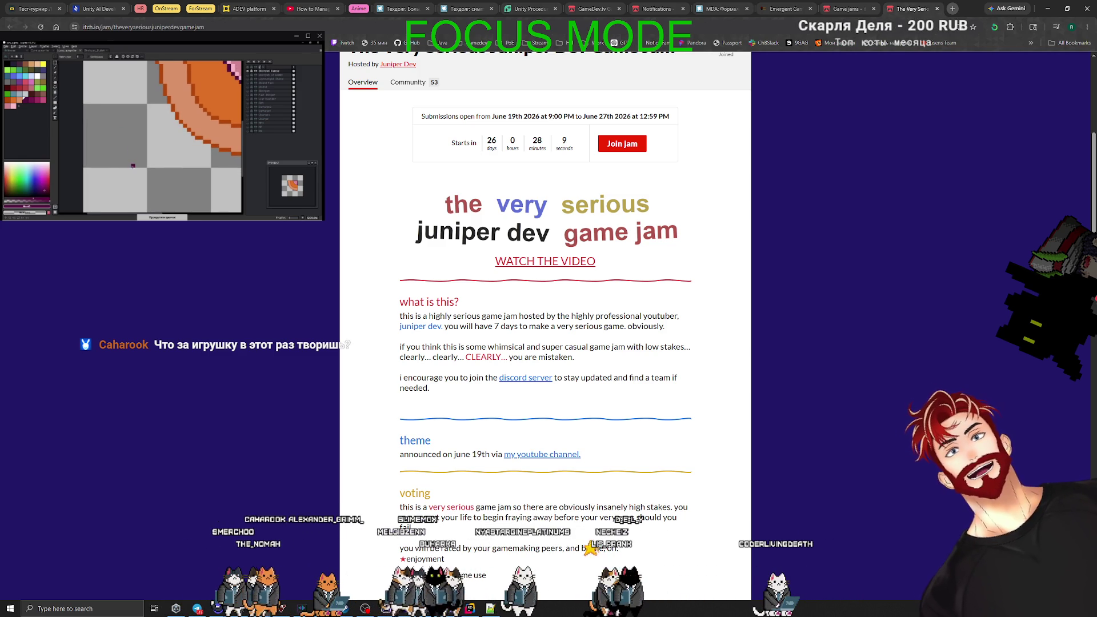
Add a few purple pixels to the sprite after undoing a dark purple background fill.
{"action": "left_click", "coordinate": [113, 165]}
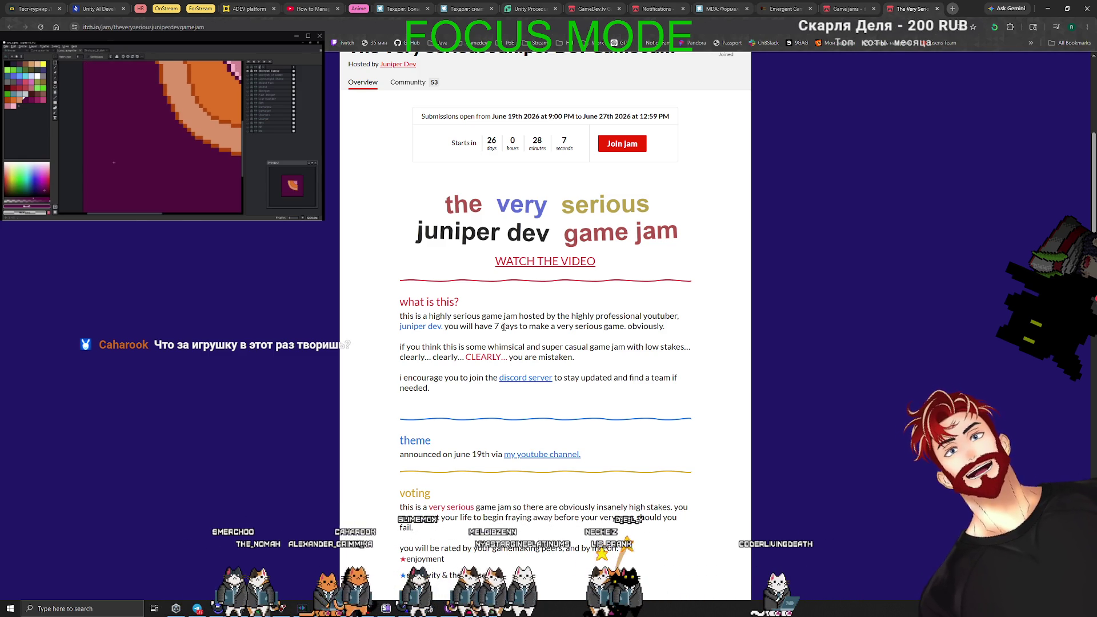
{"action": "key", "text": "ctrl+z"}
{"action": "double_click", "coordinate": [495, 327]}
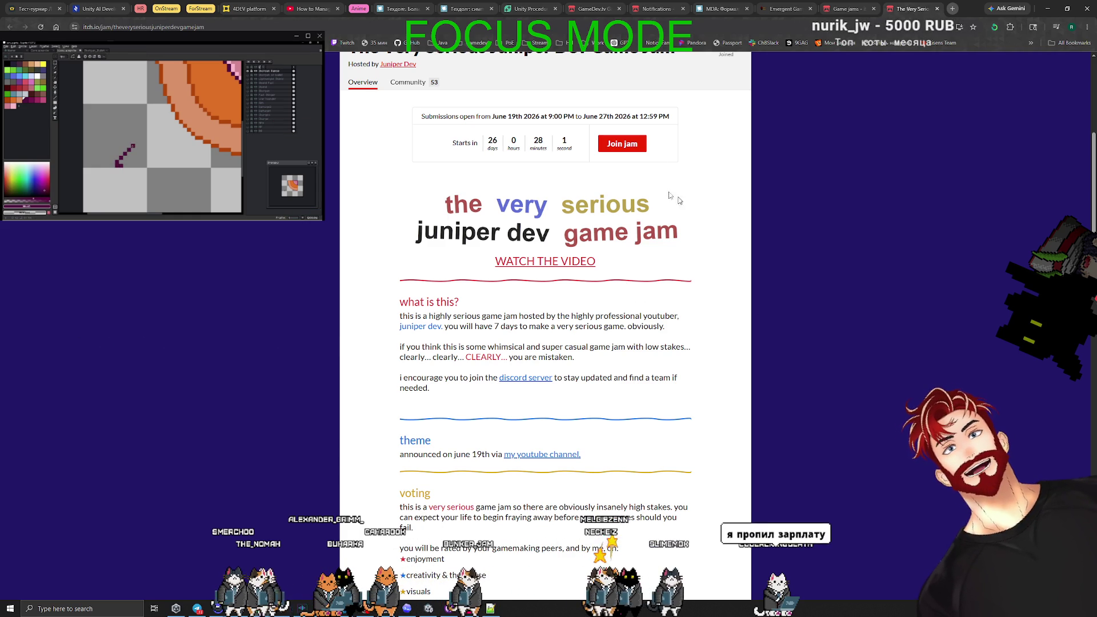
{"action": "scroll", "coordinate": [662, 329], "scroll_direction": "down", "scroll_amount": 14}
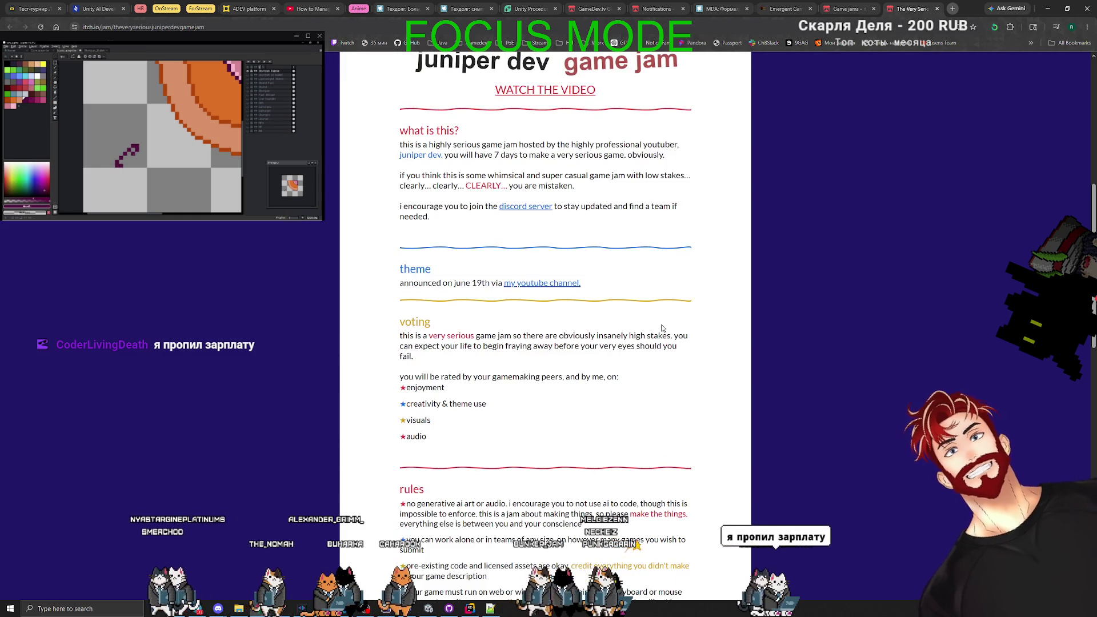
{"action": "scroll", "coordinate": [662, 329], "scroll_direction": "down", "scroll_amount": 5}
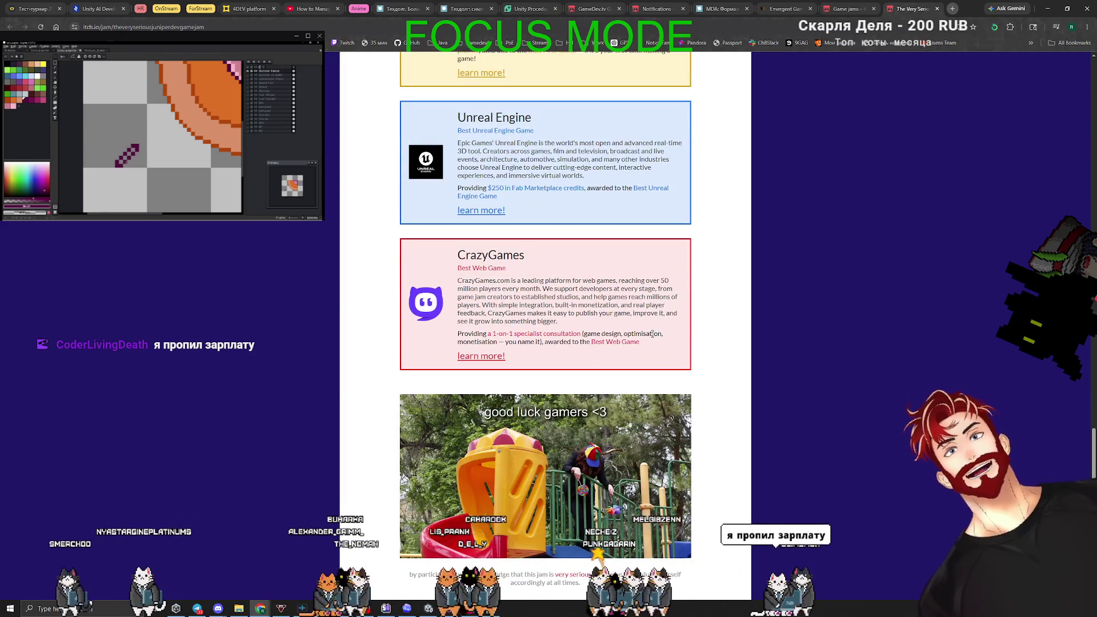
{"action": "scroll", "coordinate": [661, 330], "scroll_direction": "up", "scroll_amount": 11}
{"action": "scroll", "coordinate": [741, 309], "scroll_direction": "up", "scroll_amount": 10}
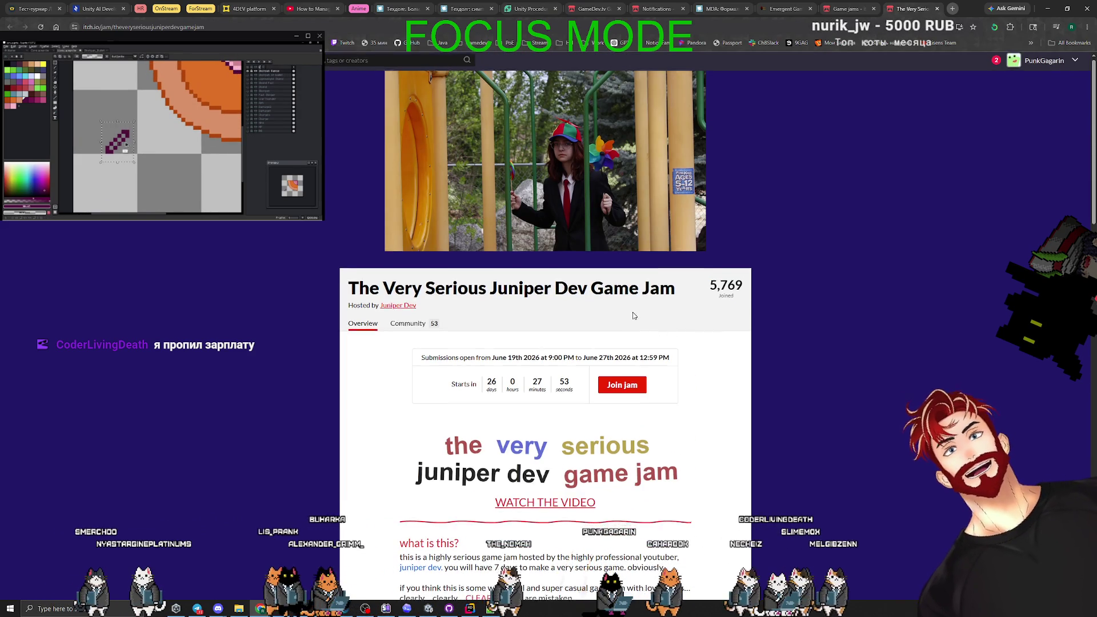
{"action": "scroll", "coordinate": [657, 326], "scroll_direction": "down", "scroll_amount": 4}
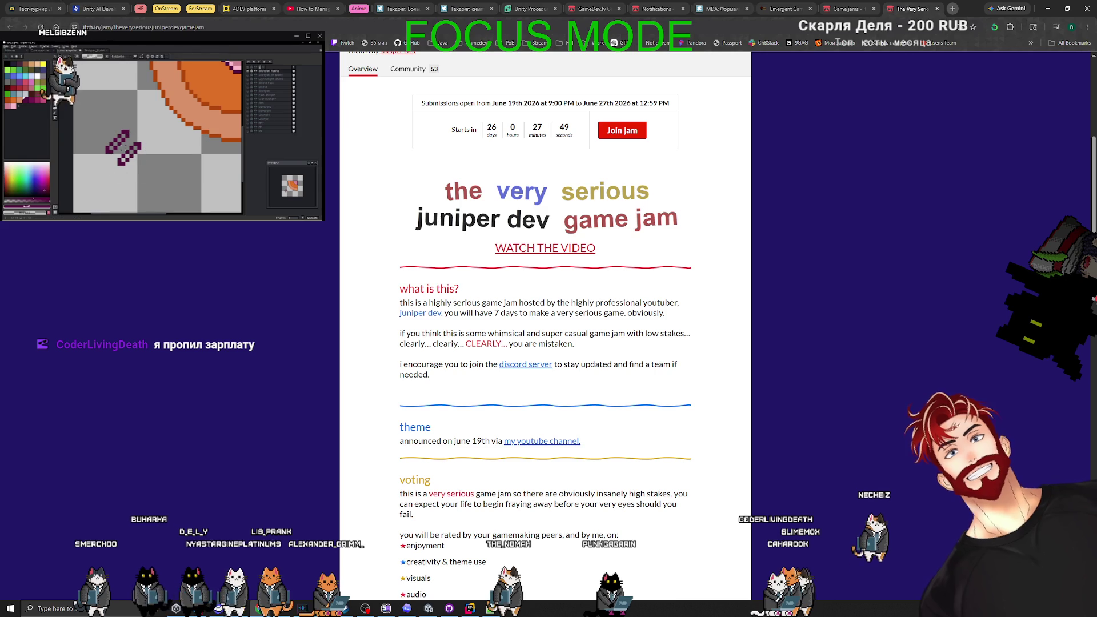
{"action": "left_click", "coordinate": [119, 120]}
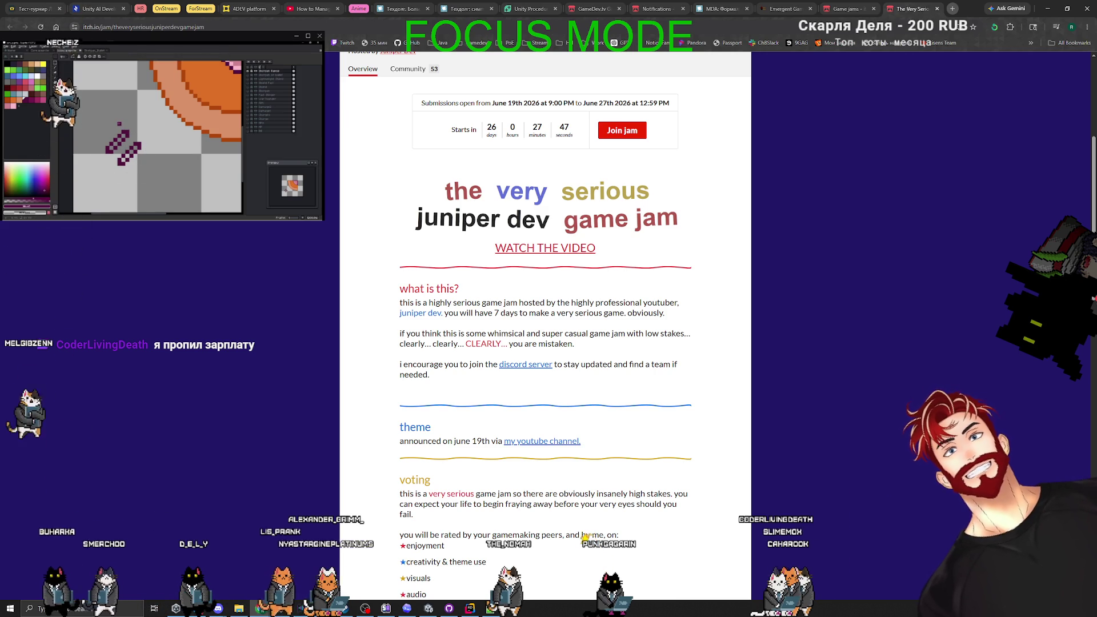
{"action": "left_click", "coordinate": [115, 126]}
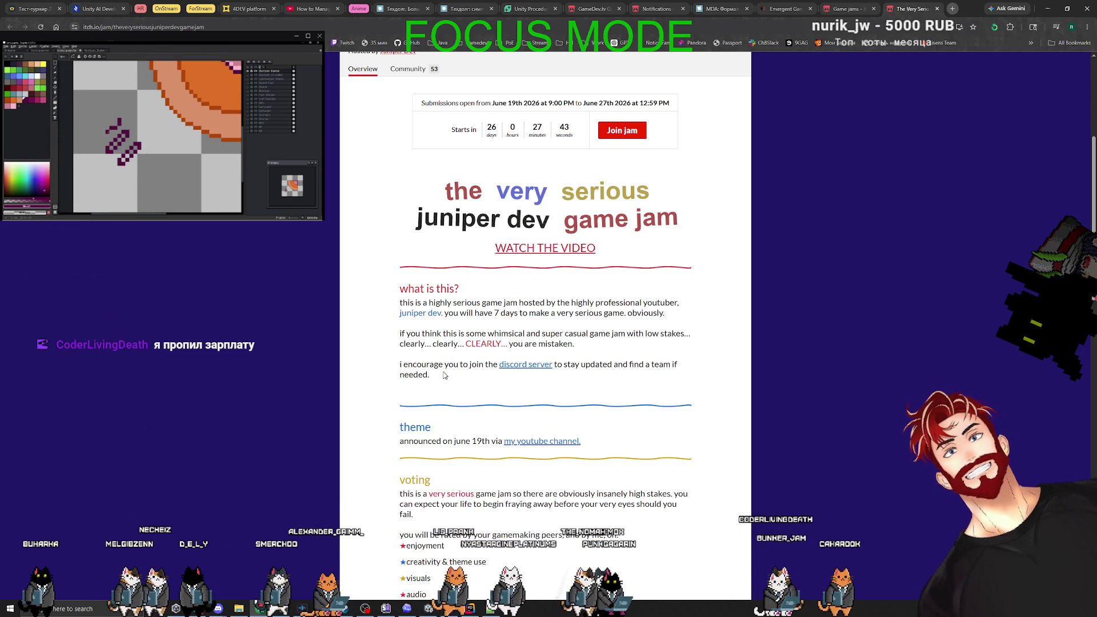
Select the jam's host line and joined count, then return to the game jams calendar.
{"action": "scroll", "coordinate": [444, 375], "scroll_direction": "down", "scroll_amount": 13}
{"action": "scroll", "coordinate": [444, 375], "scroll_direction": "up", "scroll_amount": 10}
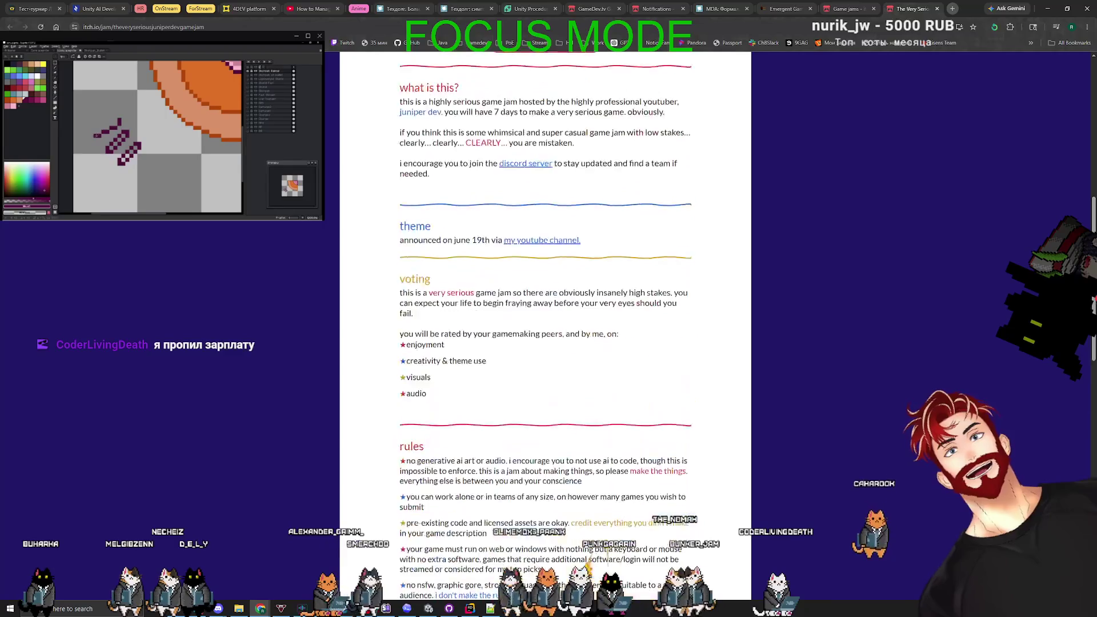
{"action": "scroll", "coordinate": [648, 317], "scroll_direction": "up", "scroll_amount": 8}
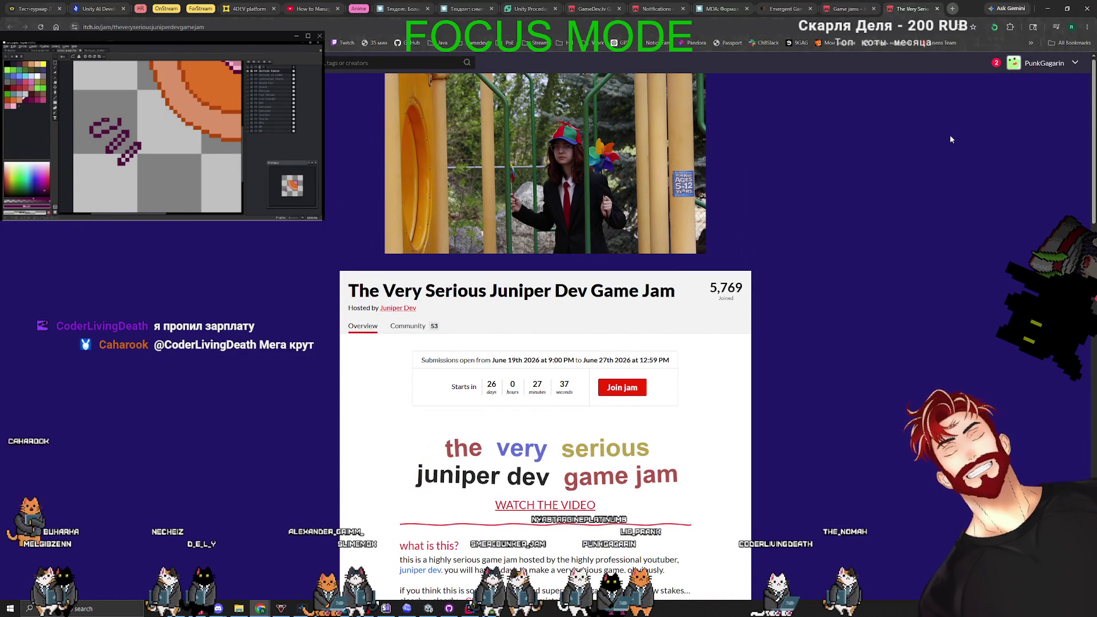
{"action": "triple_click", "coordinate": [400, 308]}
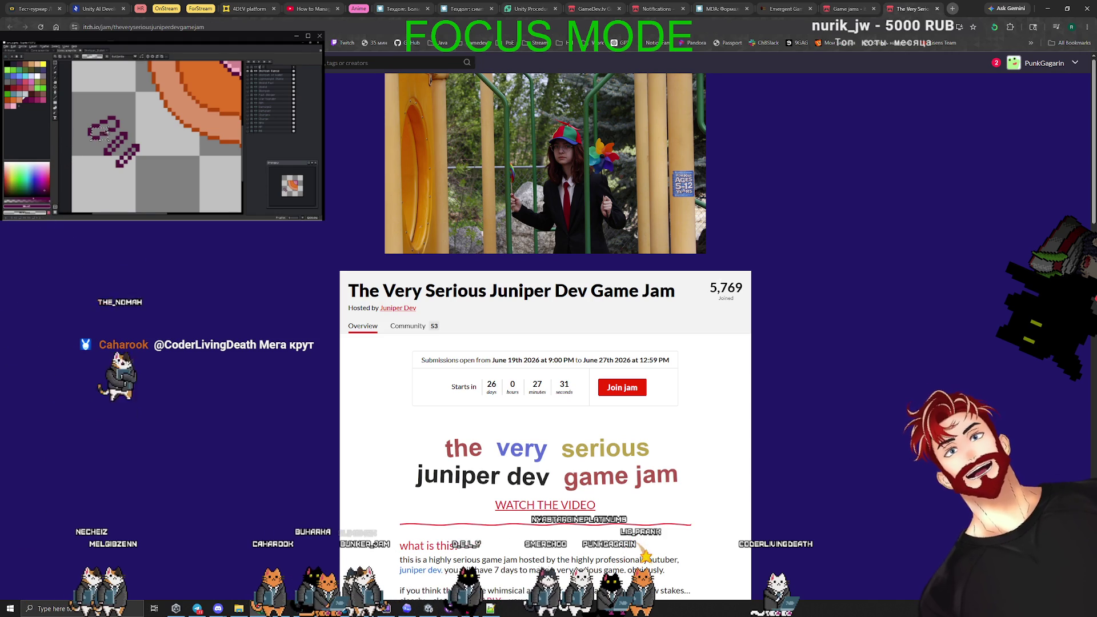
{"action": "left_click", "coordinate": [847, 4]}
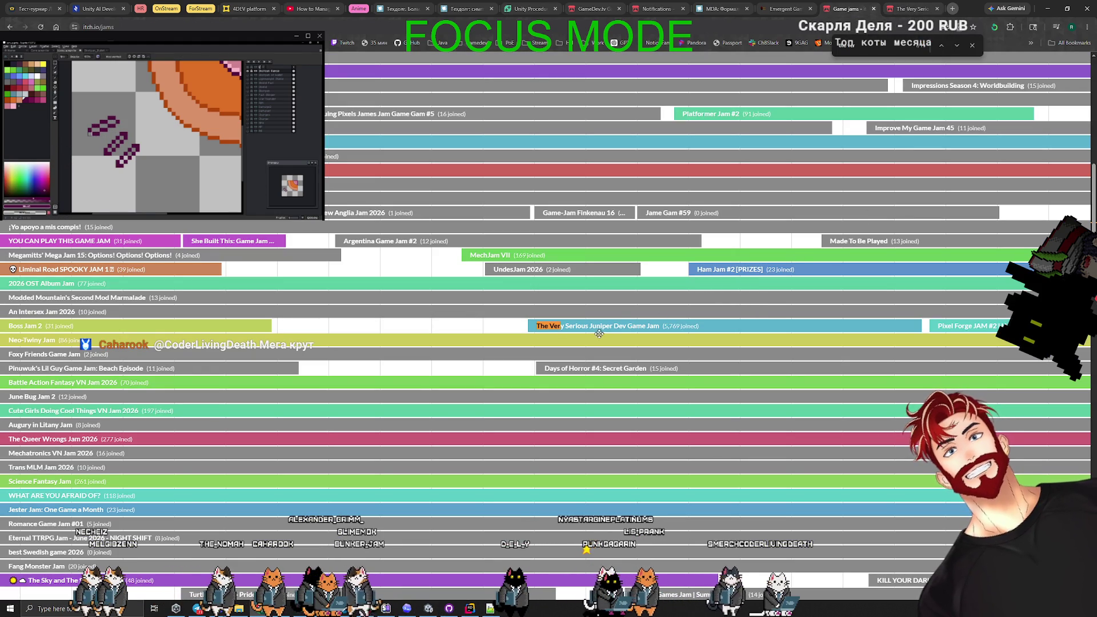
Back on the jam page, nudge the purple sprite shape down one pixel.
{"action": "left_click", "coordinate": [912, 9]}
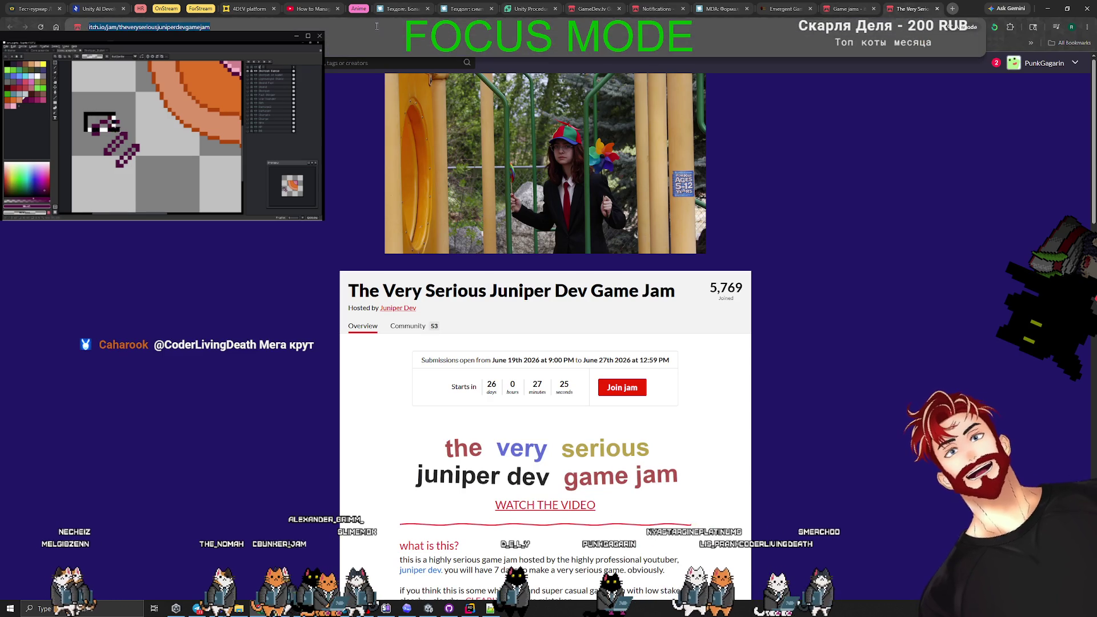
{"action": "left_click", "coordinate": [103, 130]}
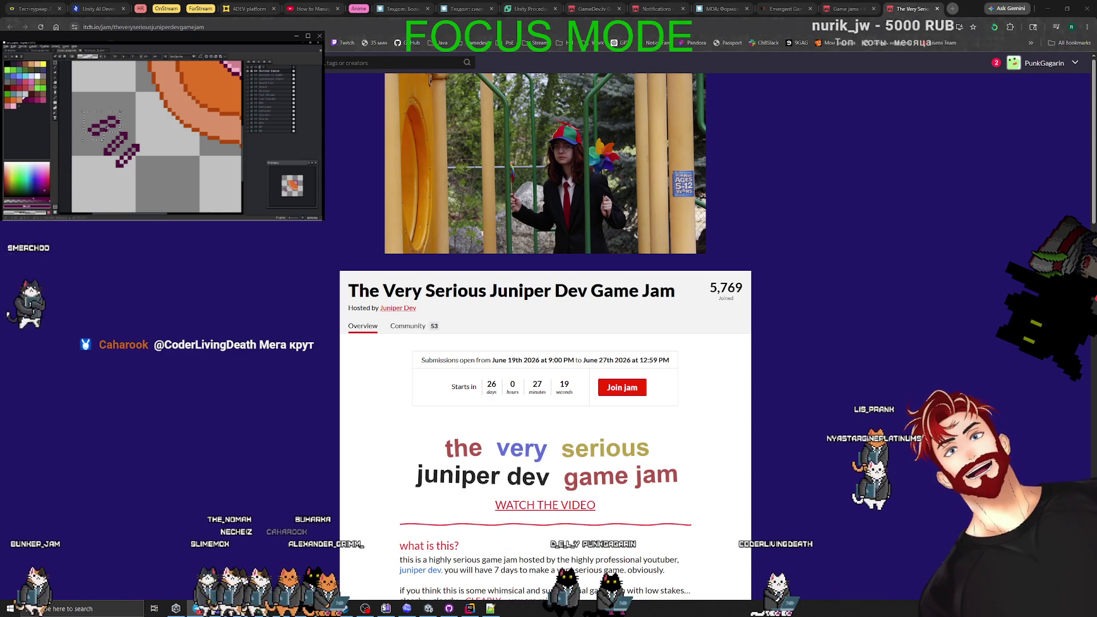
{"action": "key", "text": "Down"}
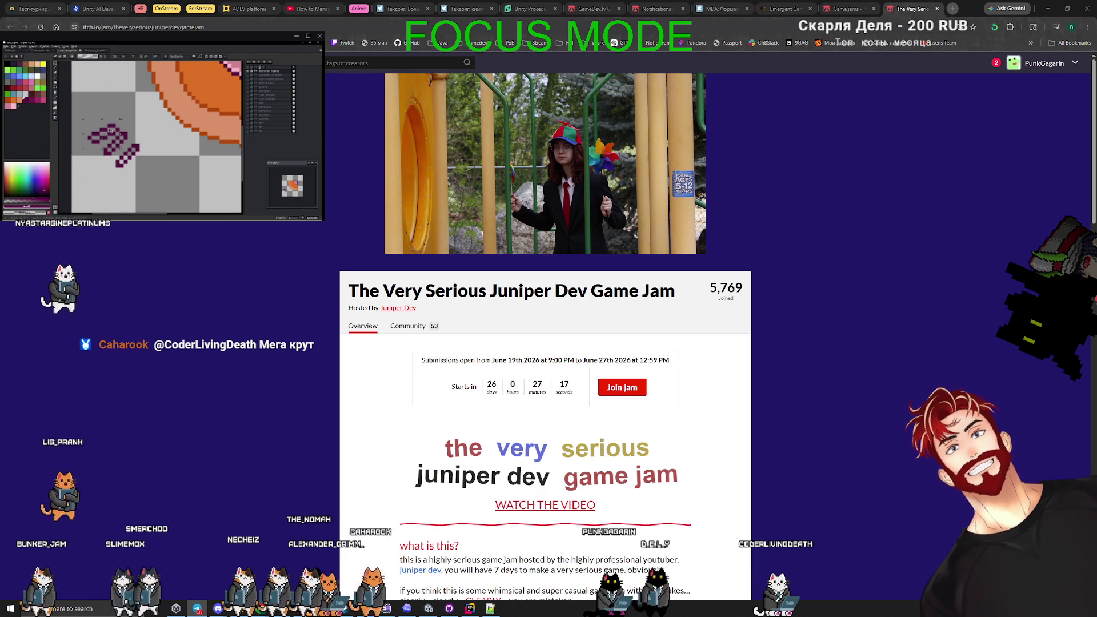
{"action": "left_click_drag", "start_coordinate": [111, 130], "coordinate": [98, 113]}
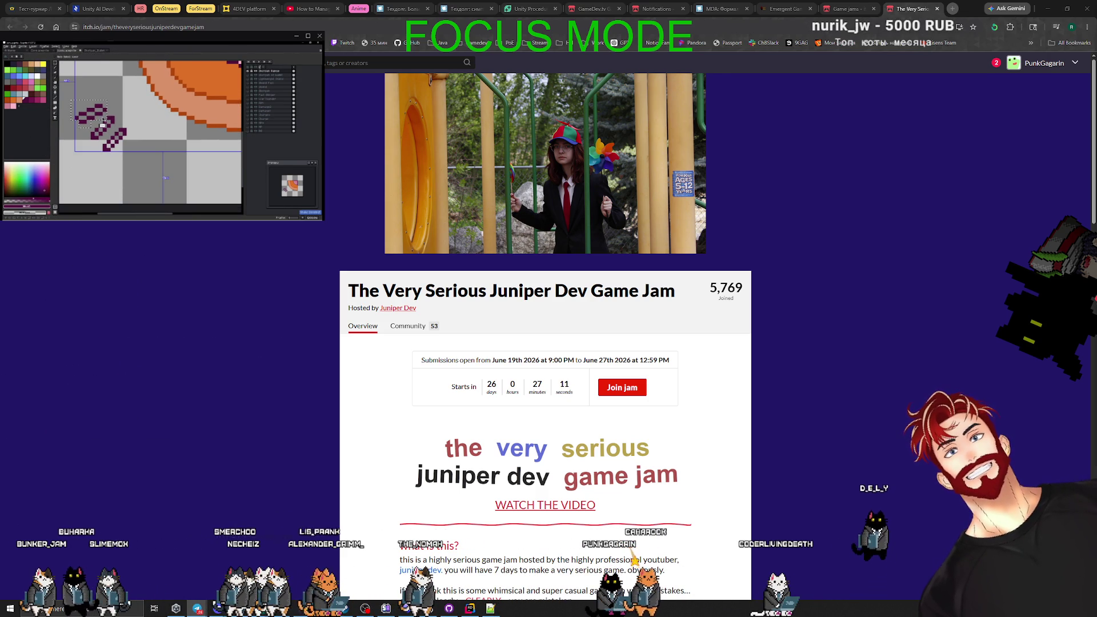
Rotate the shape's upper part 90° clockwise, then close the Juniper Dev jam tab.
{"action": "left_click_drag", "start_coordinate": [75, 102], "coordinate": [156, 154]}
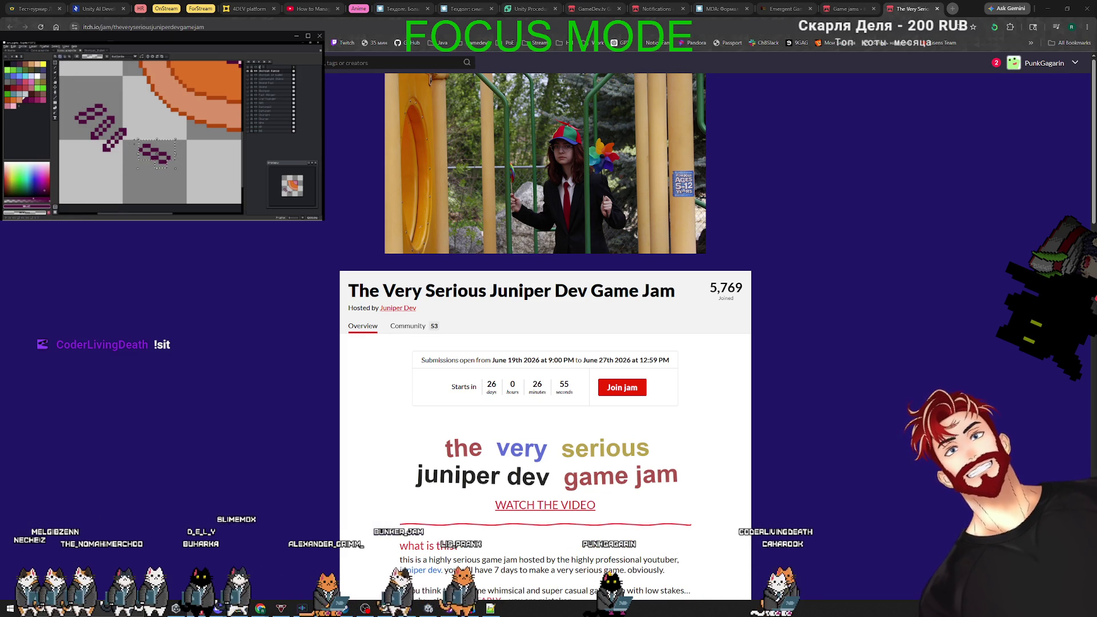
{"action": "left_click_drag", "start_coordinate": [135, 136], "coordinate": [174, 129]}
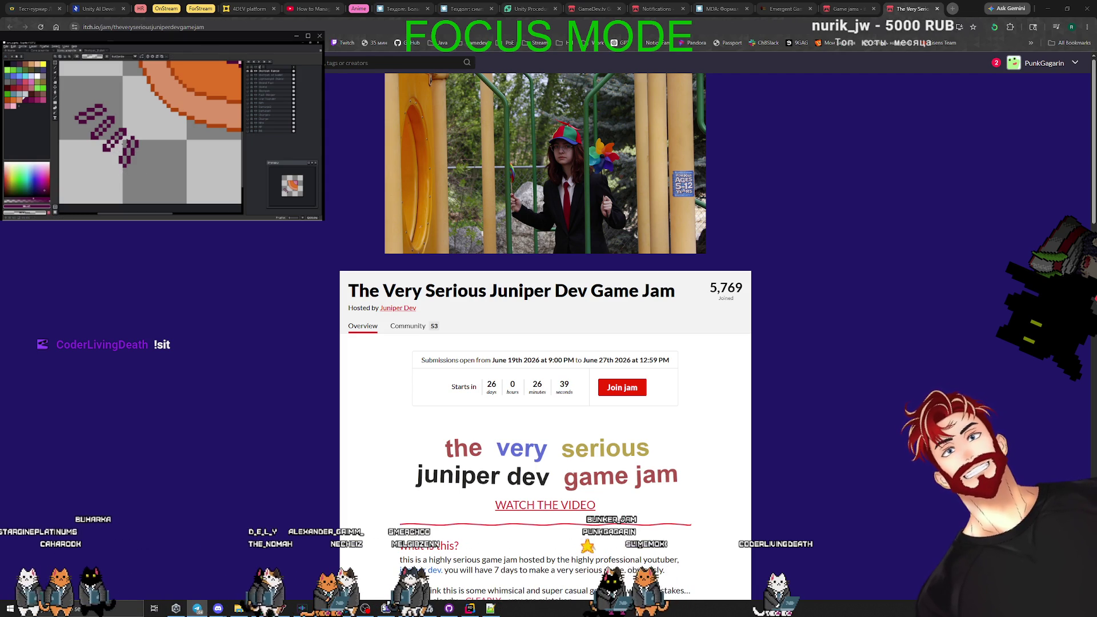
{"action": "left_click", "coordinate": [143, 27]}
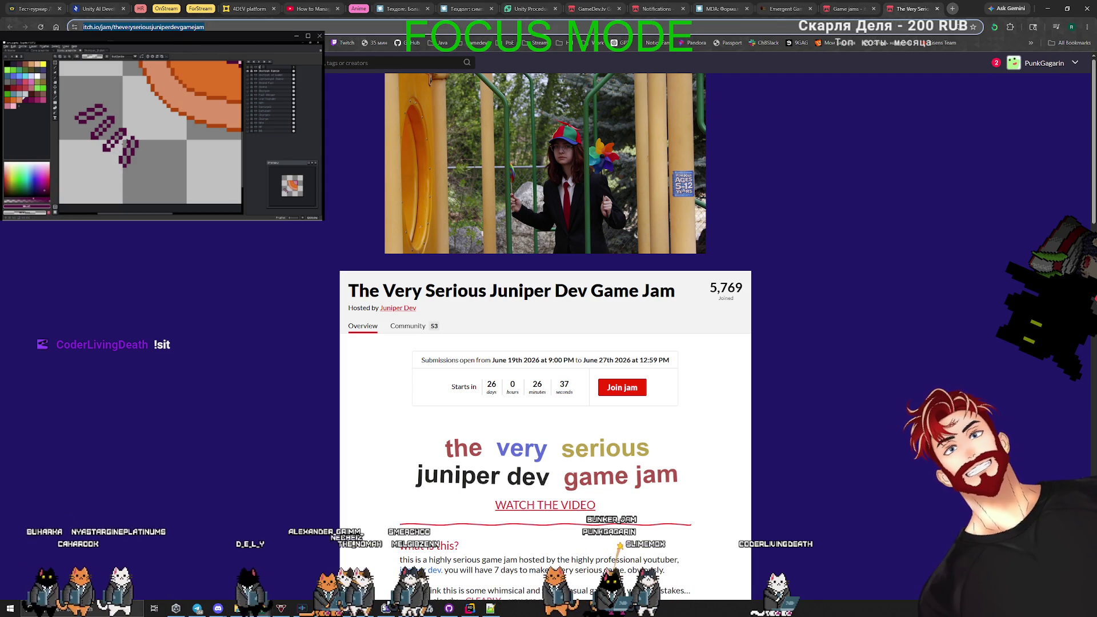
{"action": "left_click", "coordinate": [937, 8]}
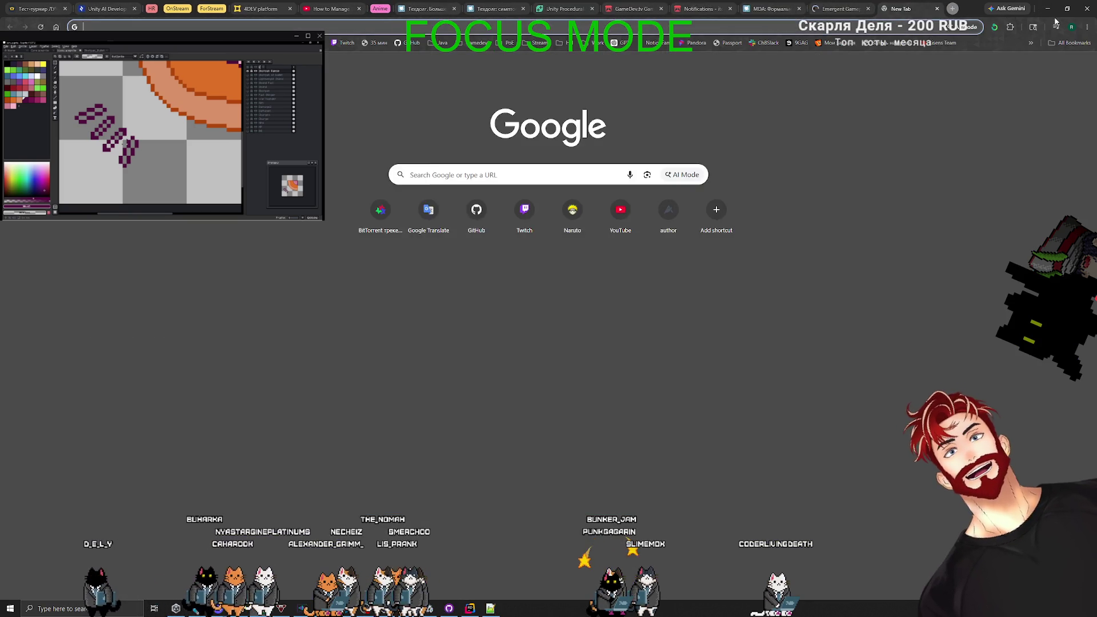
Dictate a Codex prompt asking that elite enemies drop radicals as the GDD says, besides DNA.
{"action": "left_click", "coordinate": [1047, 8]}
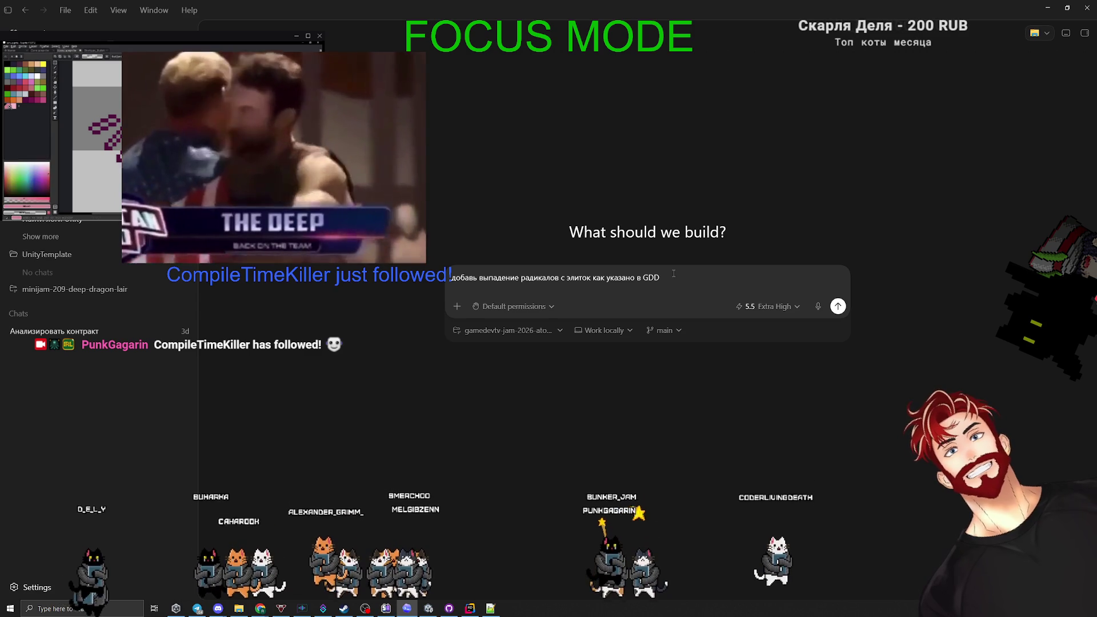
{"action": "type", "text": "? yj "}
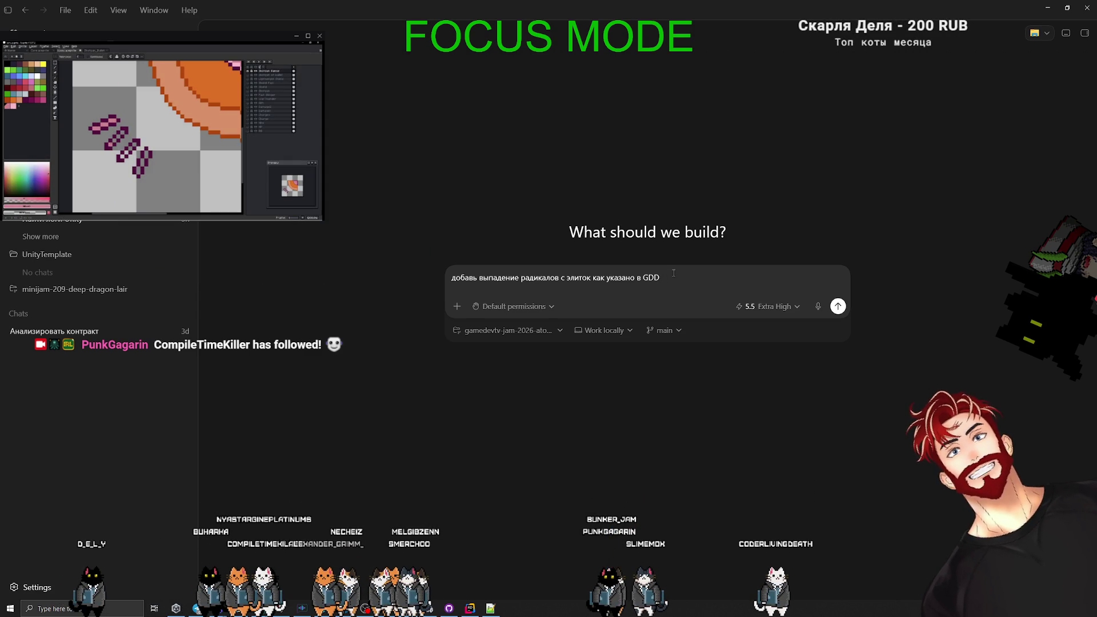
{"action": "type", "text": "о оставь вы"}
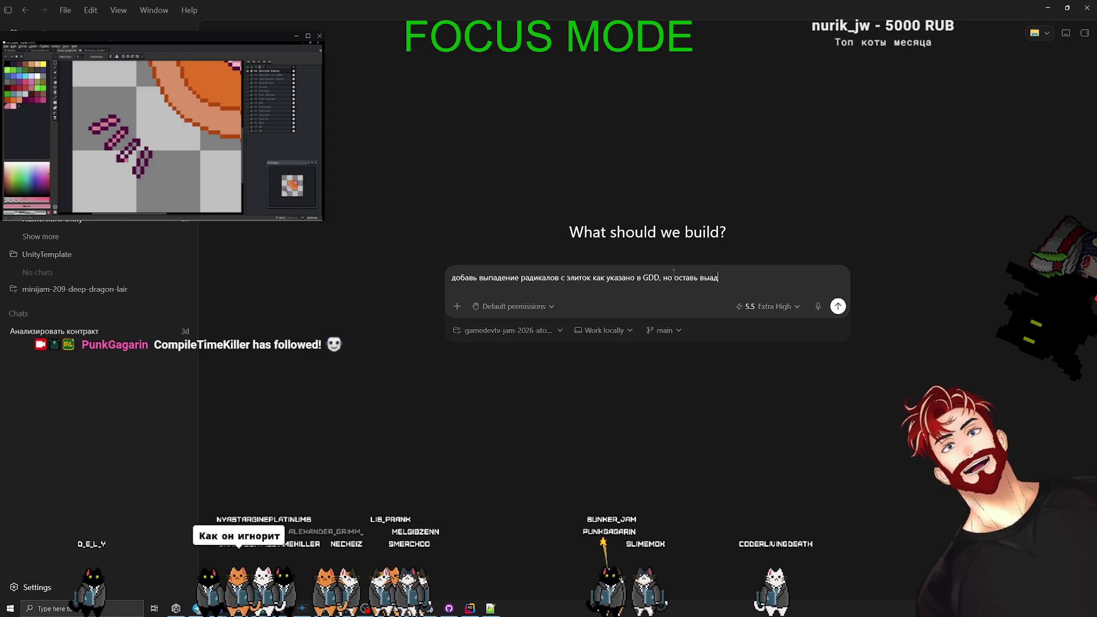
{"action": "type", "text": "падение ДНК"}
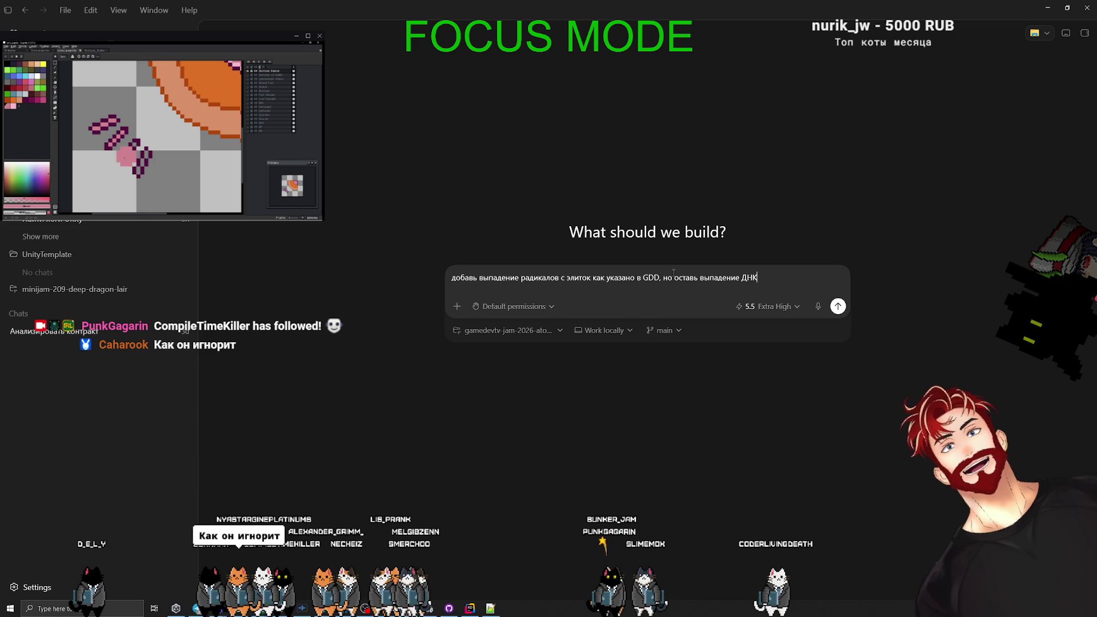
{"action": "type", "text": ". Т"}
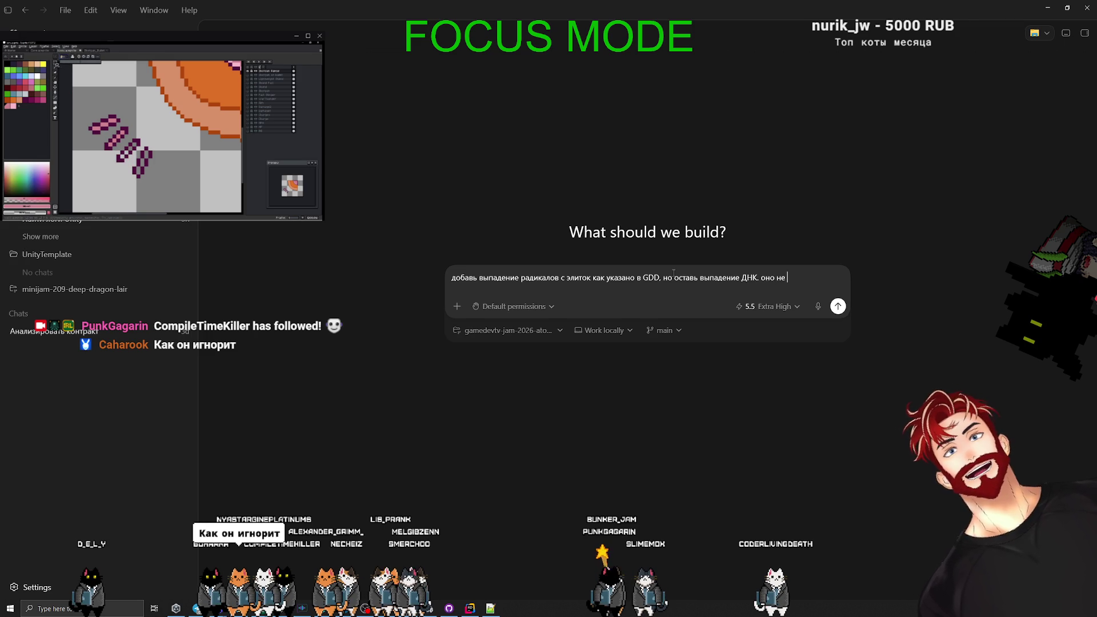
{"action": "type", "text": "дж"}
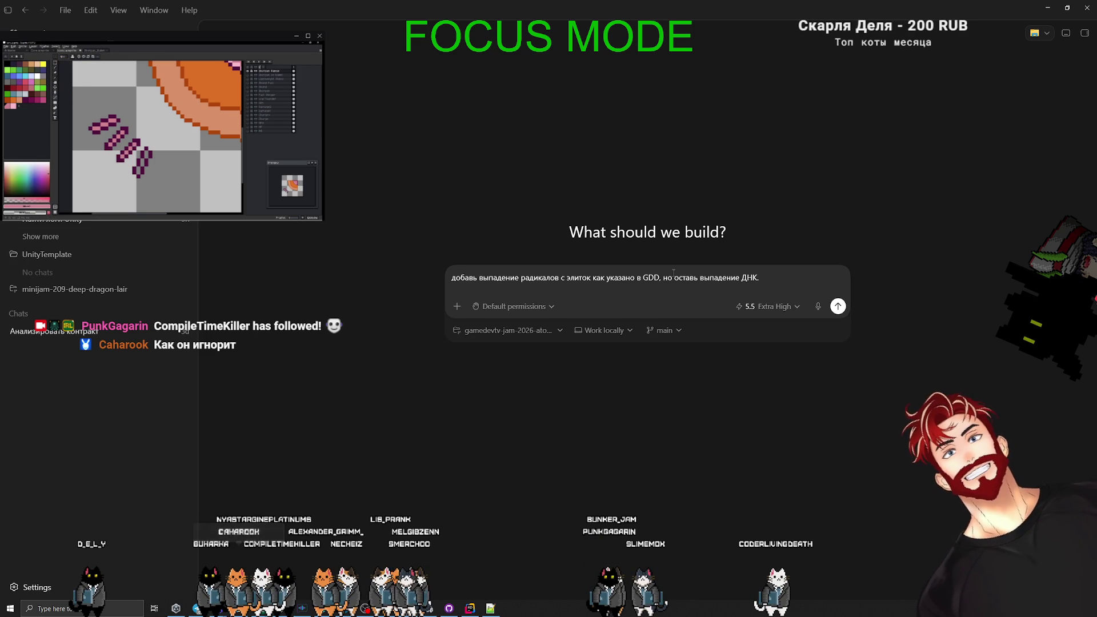
{"action": "left_click", "coordinate": [818, 307]}
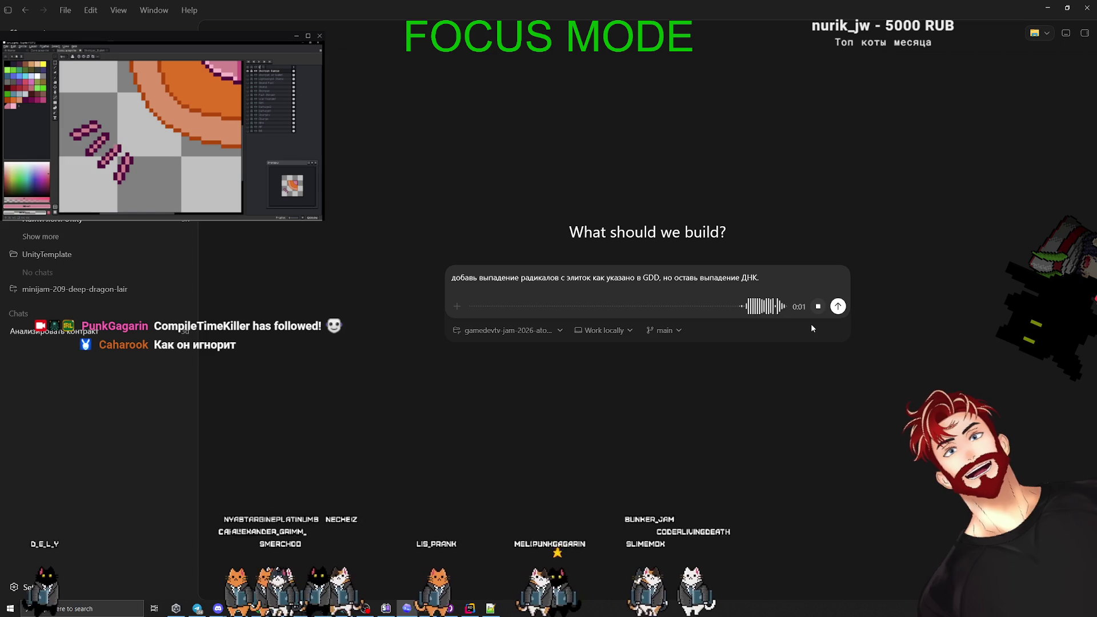
{"action": "left_click", "coordinate": [817, 306]}
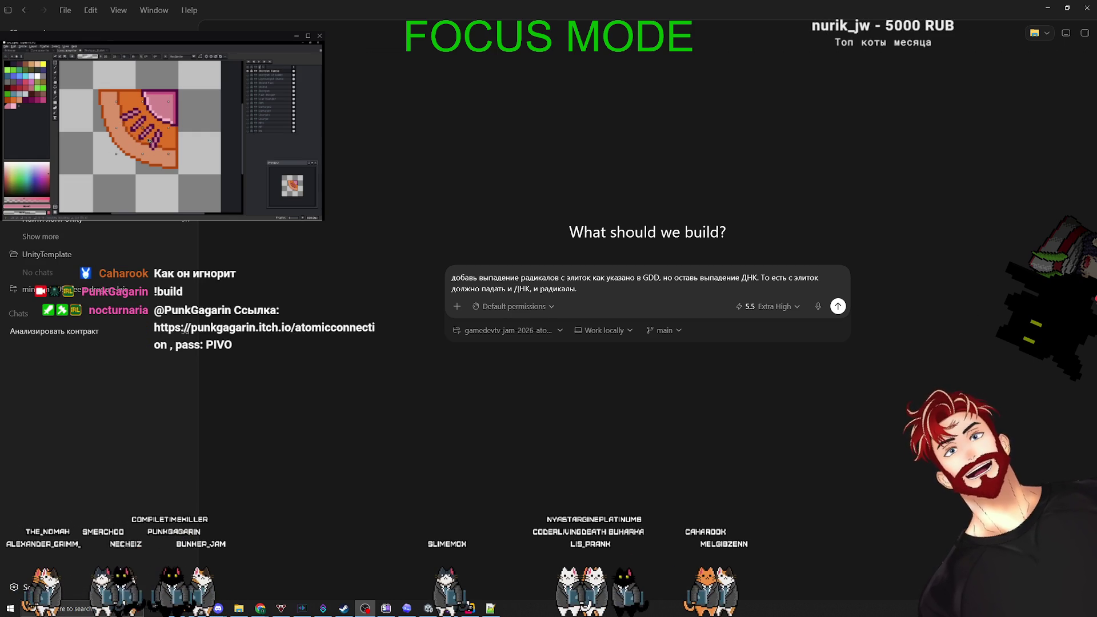
{"action": "key", "text": "alt+Tab"}
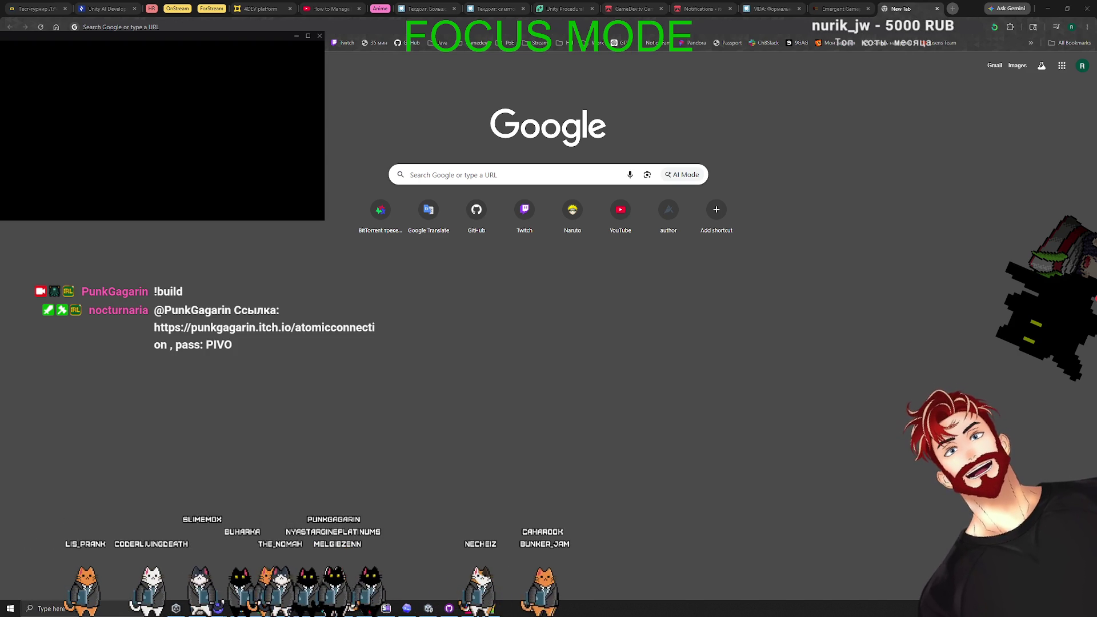
{"action": "key", "text": "alt+Tab"}
{"action": "left_click", "coordinate": [894, 338]}
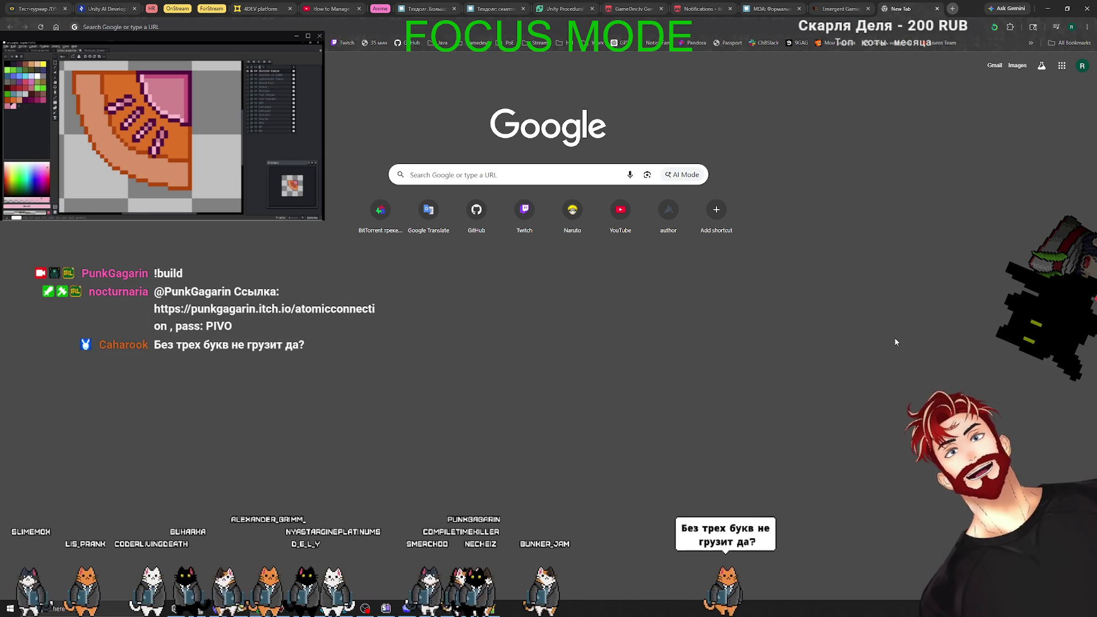
Send the radicals-and-DNA drop request to Codex, then minimize Codex to reveal Unity.
{"action": "left_click", "coordinate": [1053, 3]}
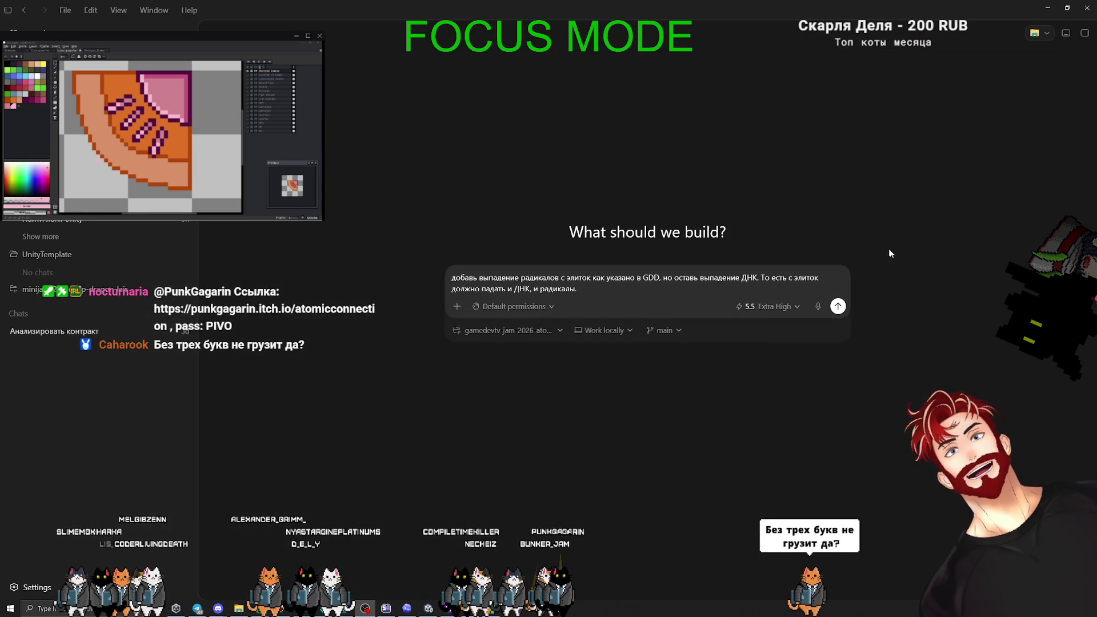
{"action": "left_click", "coordinate": [589, 287]}
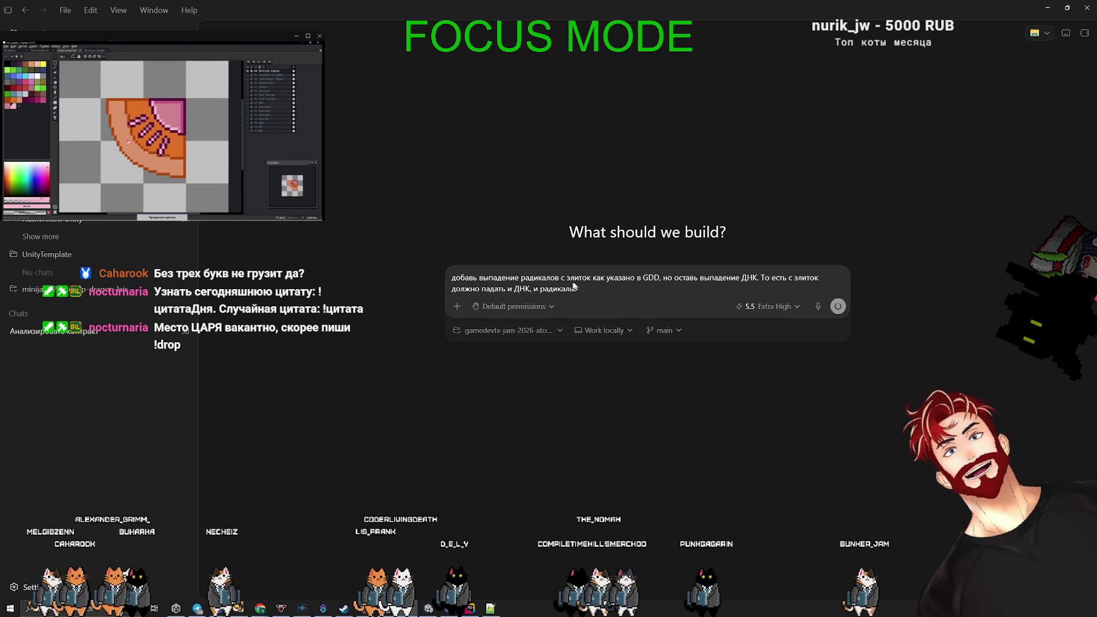
{"action": "key", "text": "Return"}
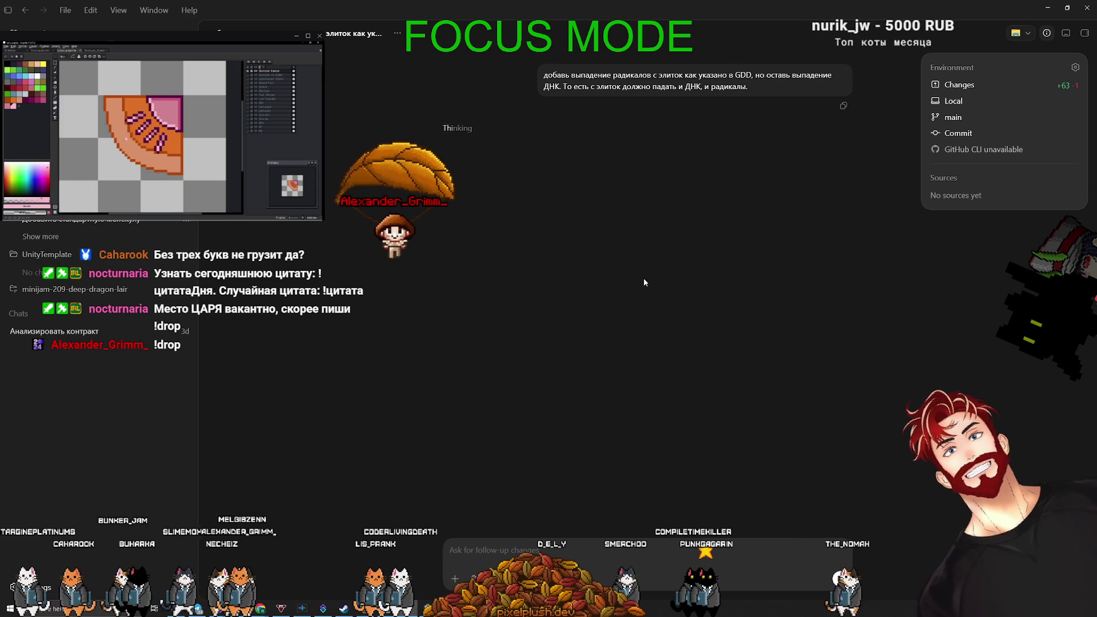
{"action": "left_click", "coordinate": [1049, 9]}
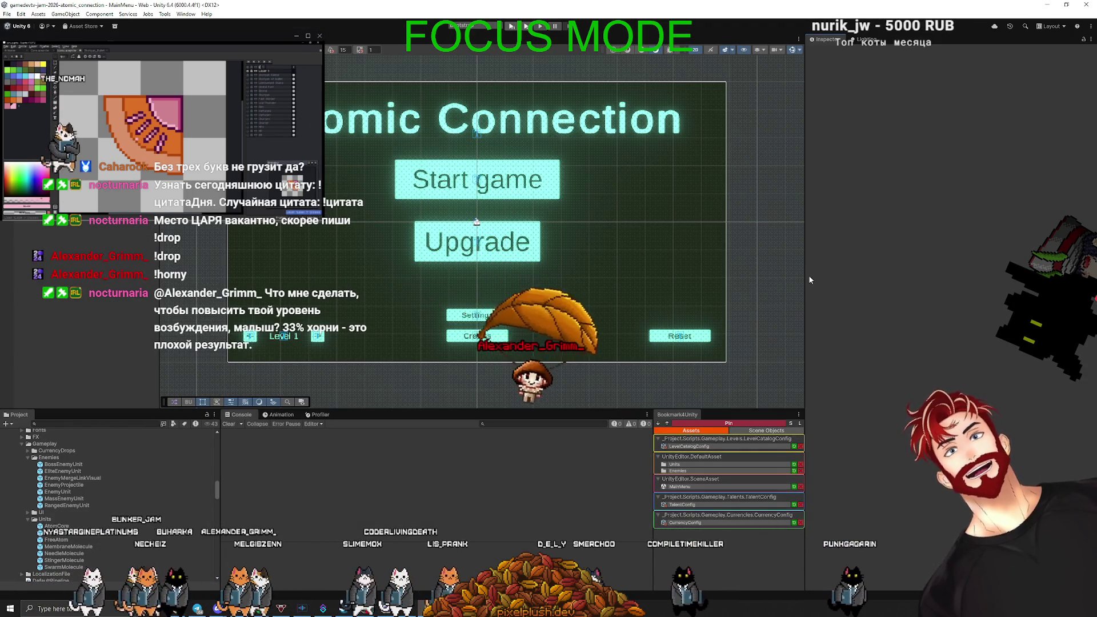
Widen the Scene view, minimize Unity and bring the Codex Pacing.md conversation back.
{"action": "left_click_drag", "start_coordinate": [808, 275], "coordinate": [873, 278]}
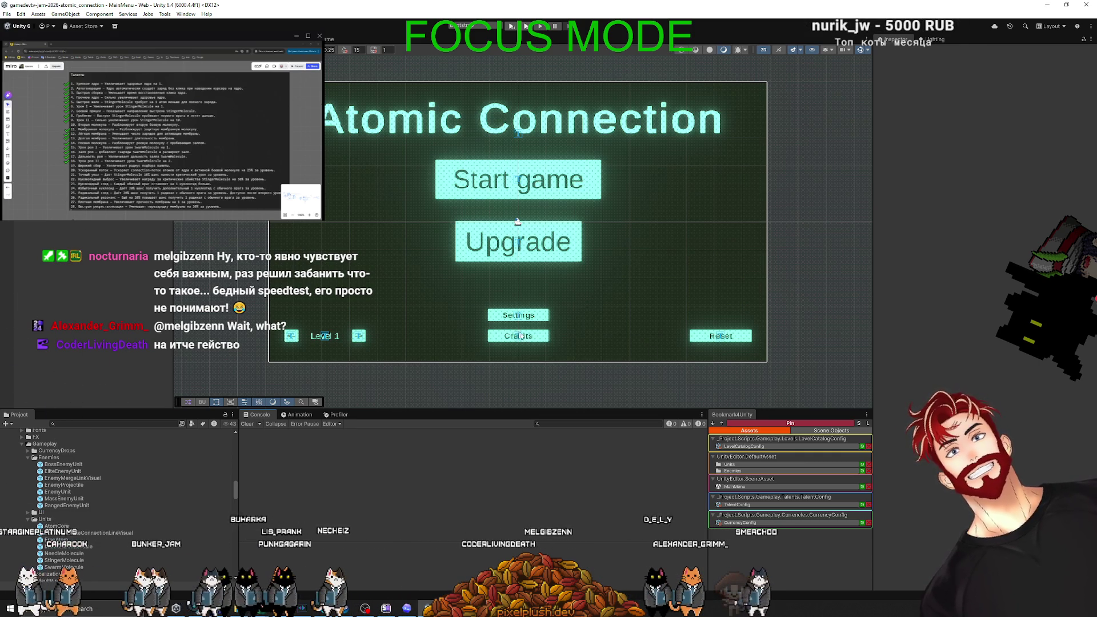
{"action": "left_click", "coordinate": [1049, 6]}
{"action": "left_click", "coordinate": [407, 608]}
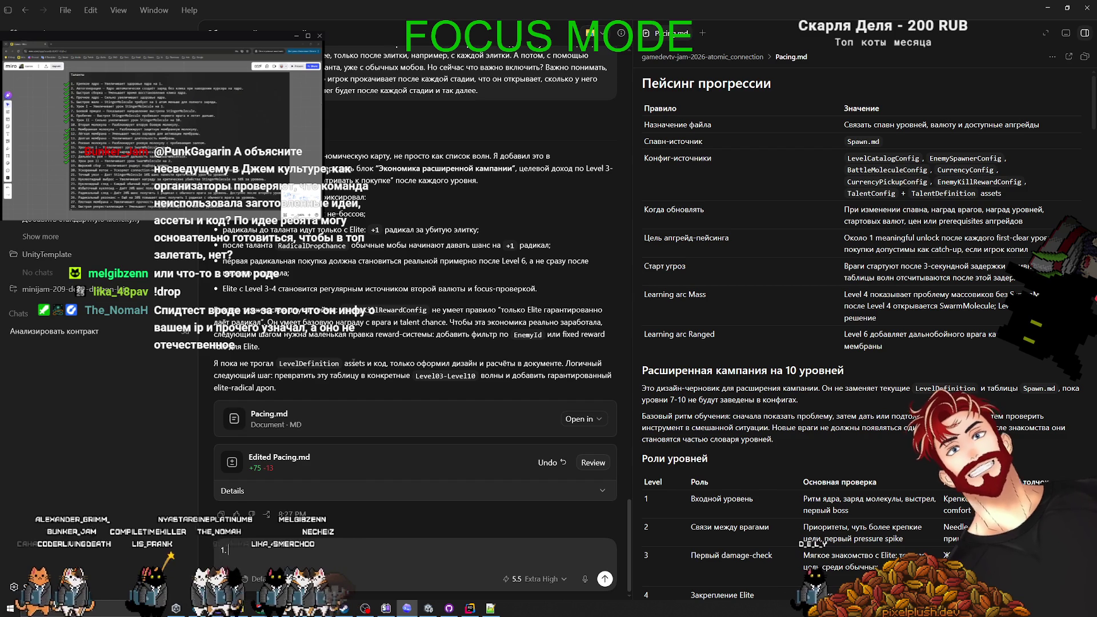
Add an empty first item above '2. Настроим врагов и типы врагов для каждого уровня.' in the draft.
{"action": "type", "text": "H"}
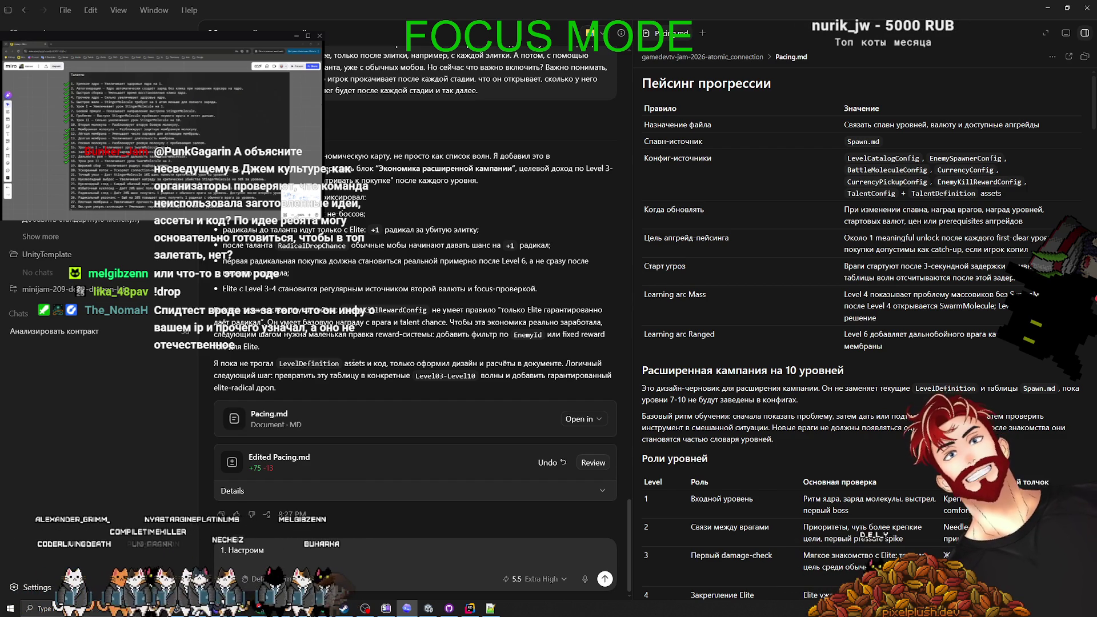
{"action": "type", "text": "ип"}
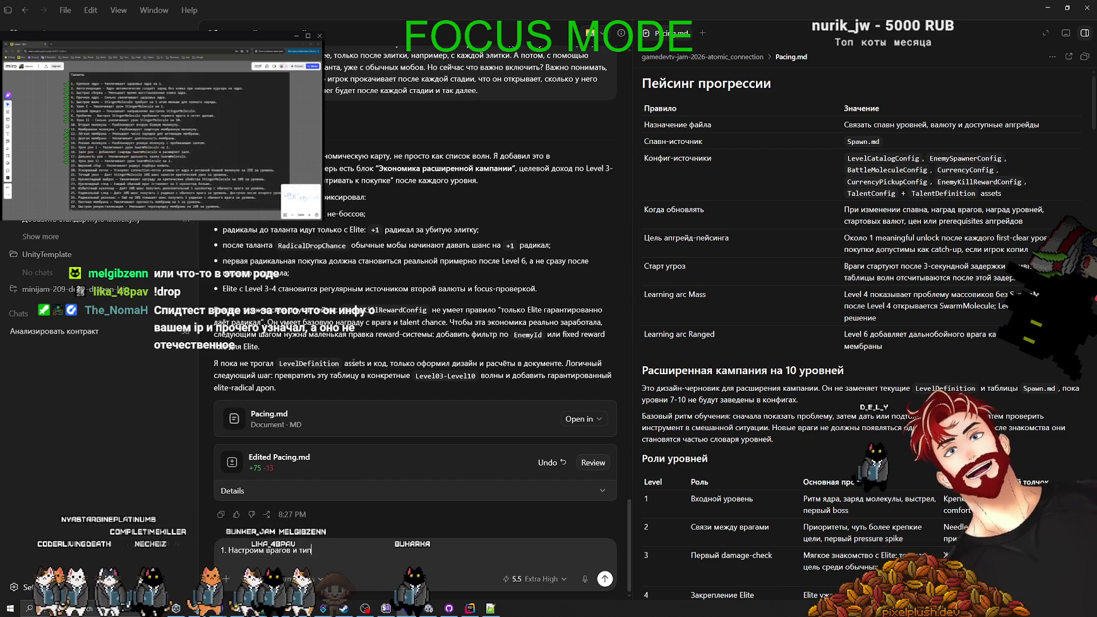
{"action": "type", "text": "ы врагов"}
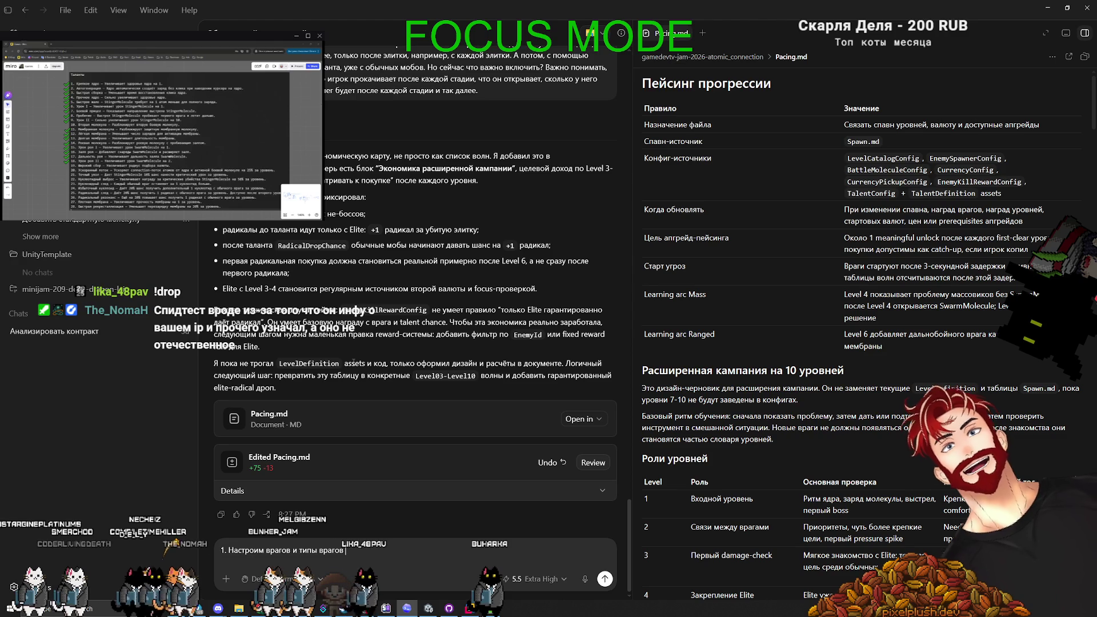
{"action": "type", "text": "для каждого уровня."}
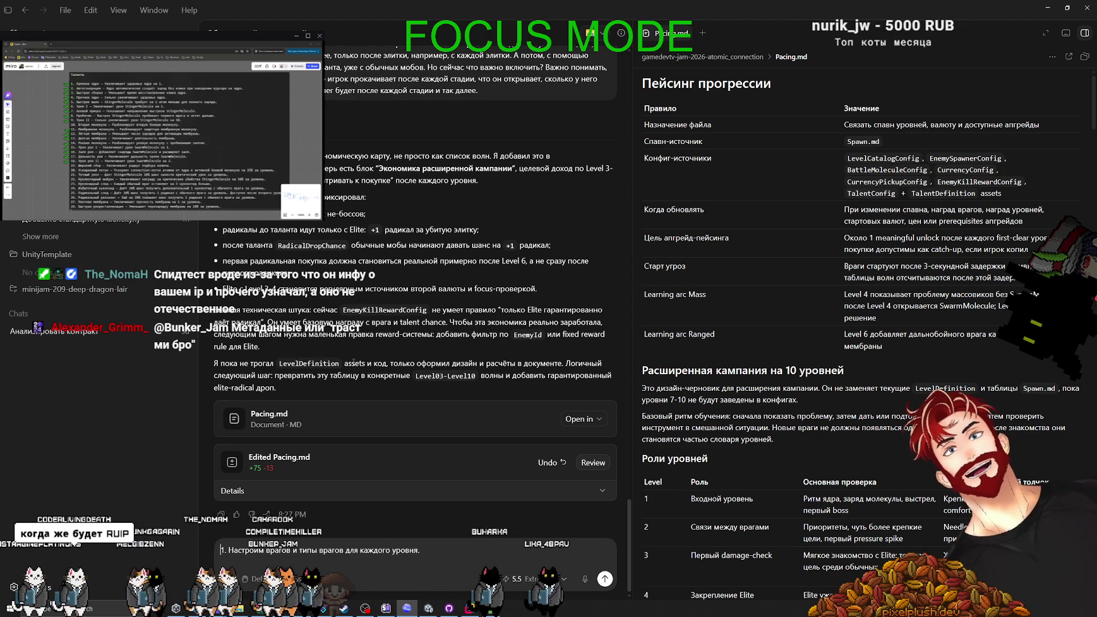
{"action": "key", "text": "Right"}
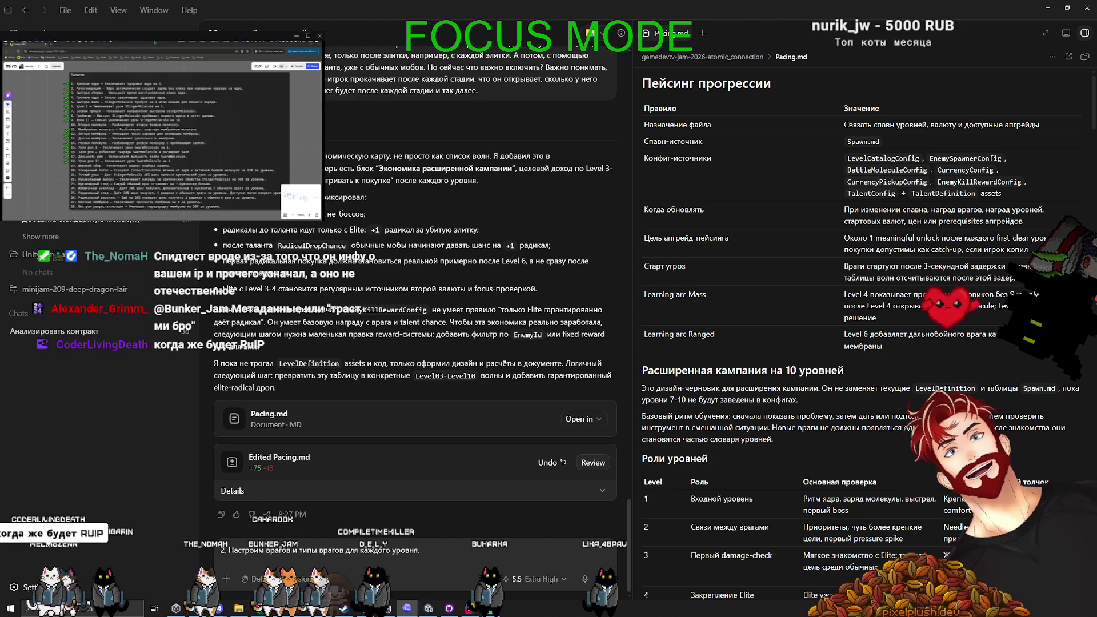
{"action": "key", "text": "shift+Return"}
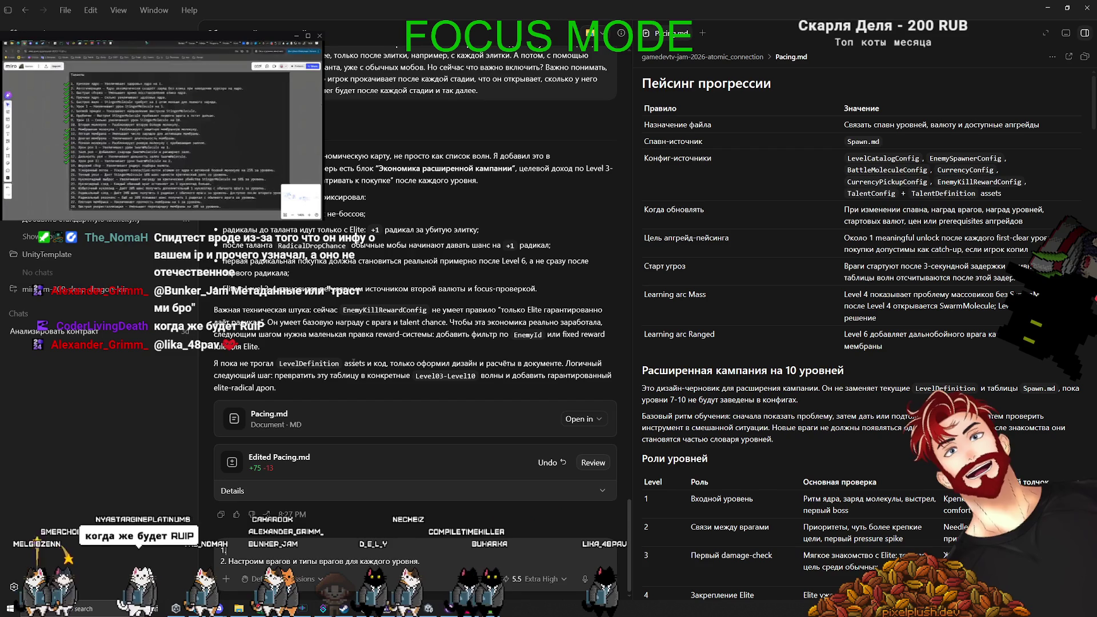
{"action": "type", "text": "."}
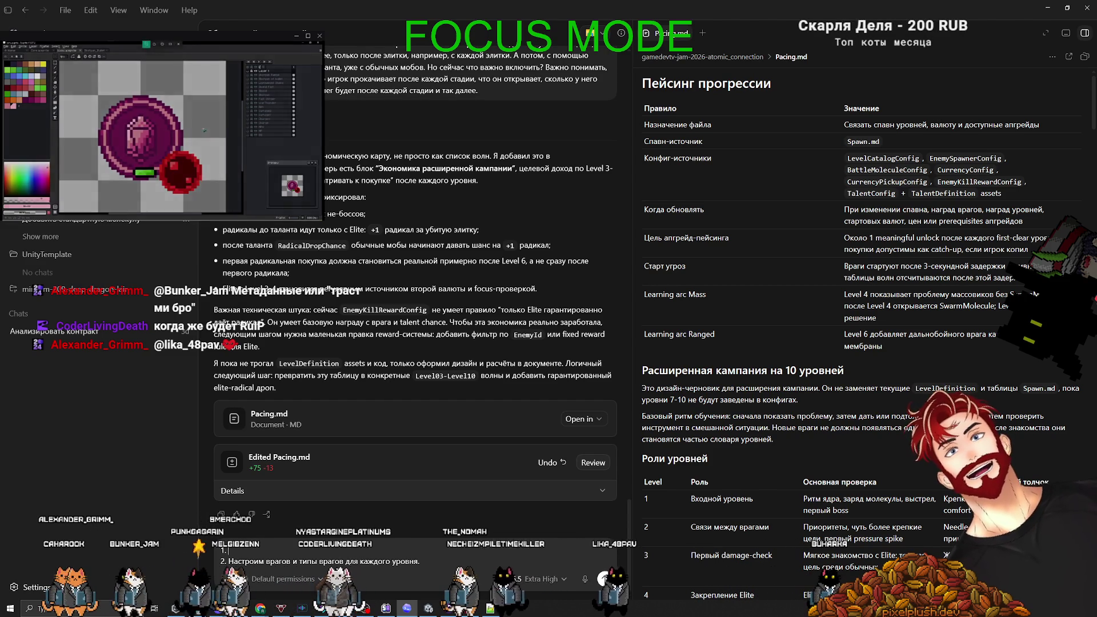
Snip the locked, blue-rimmed and purple-rimmed ball sprites from the Aseprite canvas.
{"action": "key", "text": "super+shift+s"}
{"action": "left_click_drag", "start_coordinate": [96, 93], "coordinate": [200, 204]}
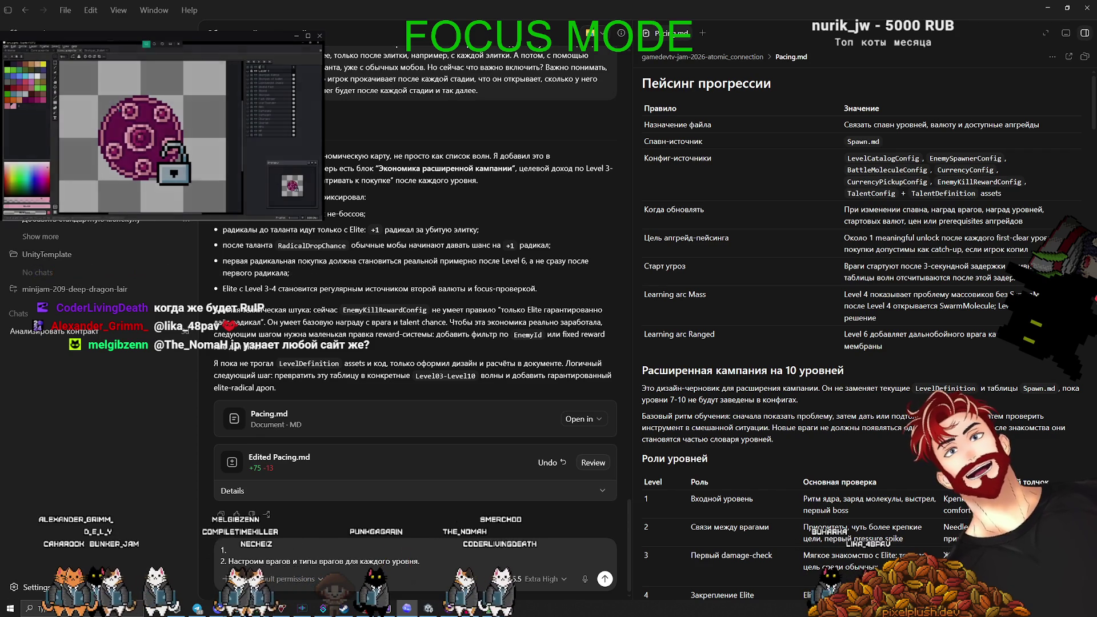
{"action": "left_click_drag", "start_coordinate": [98, 95], "coordinate": [201, 192]}
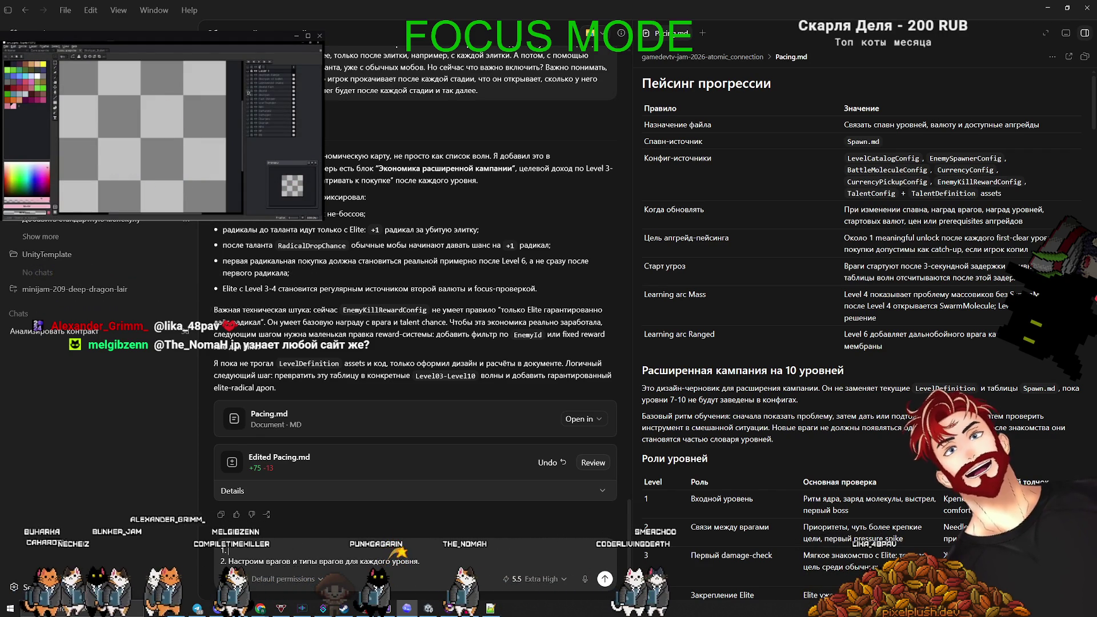
{"action": "key", "text": "super+shift+s"}
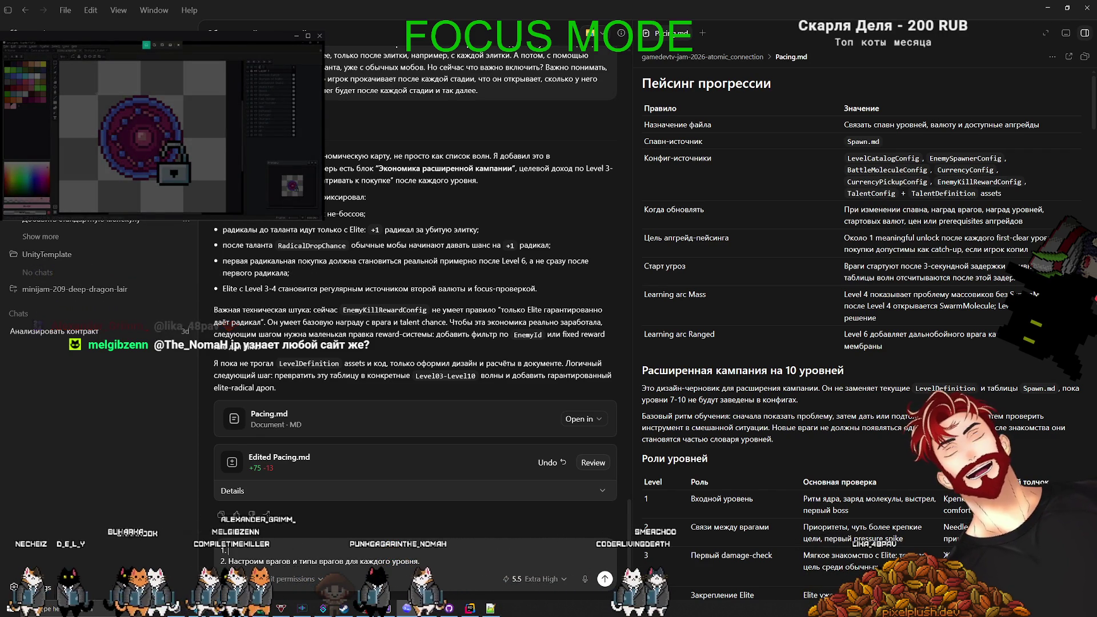
{"action": "left_click_drag", "start_coordinate": [96, 94], "coordinate": [191, 195]}
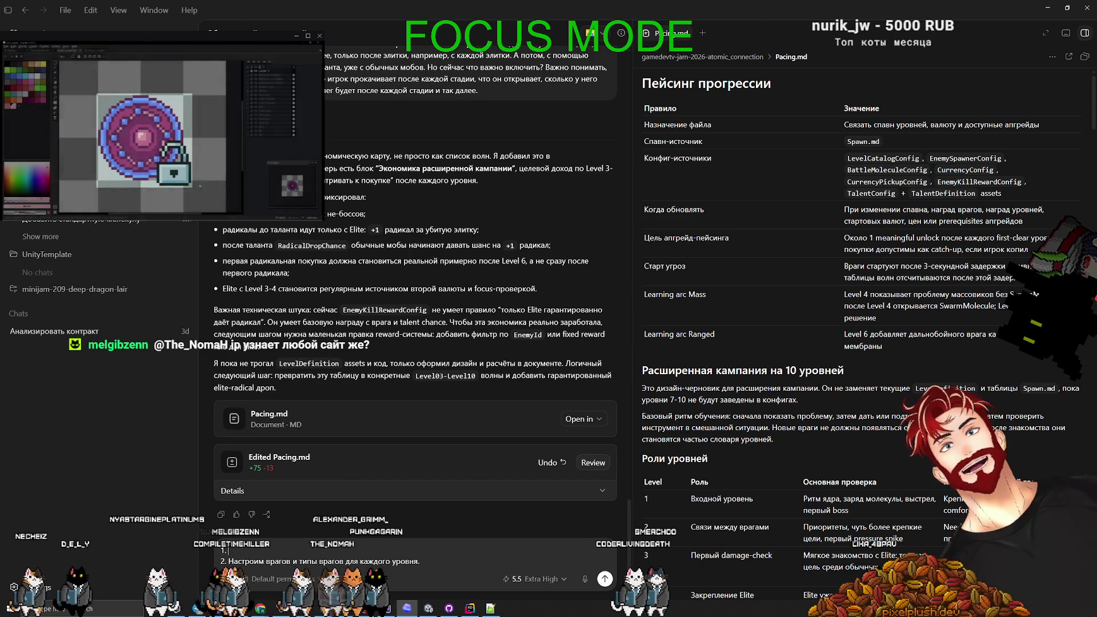
{"action": "left_click", "coordinate": [249, 89]}
{"action": "key", "text": "ctrl+v"}
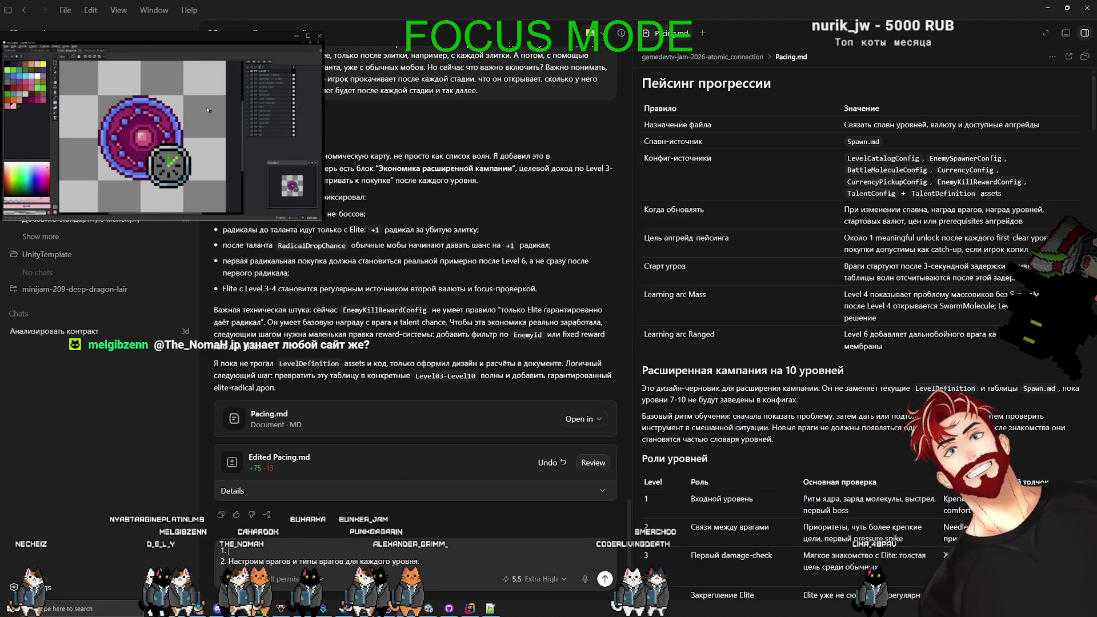
{"action": "key", "text": "super+shift+s"}
{"action": "left_click_drag", "start_coordinate": [96, 92], "coordinate": [192, 190]}
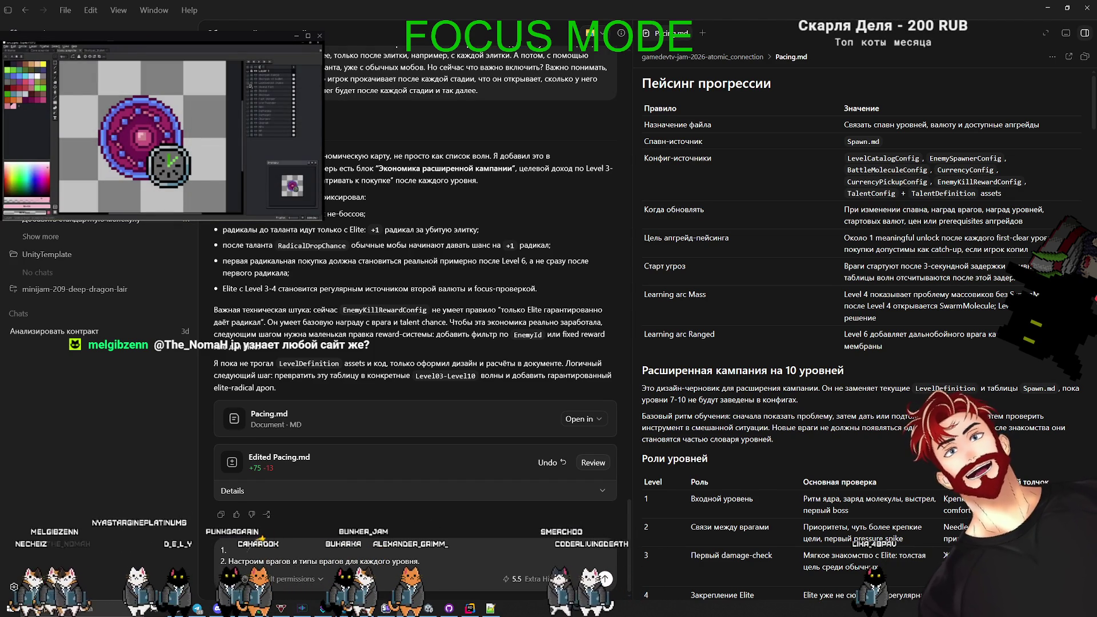
Snip the red ball, pink arrows and orange fan sprites, then clear the canvas.
{"action": "key", "text": "ctrl+v"}
{"action": "key", "text": "super+shift+s"}
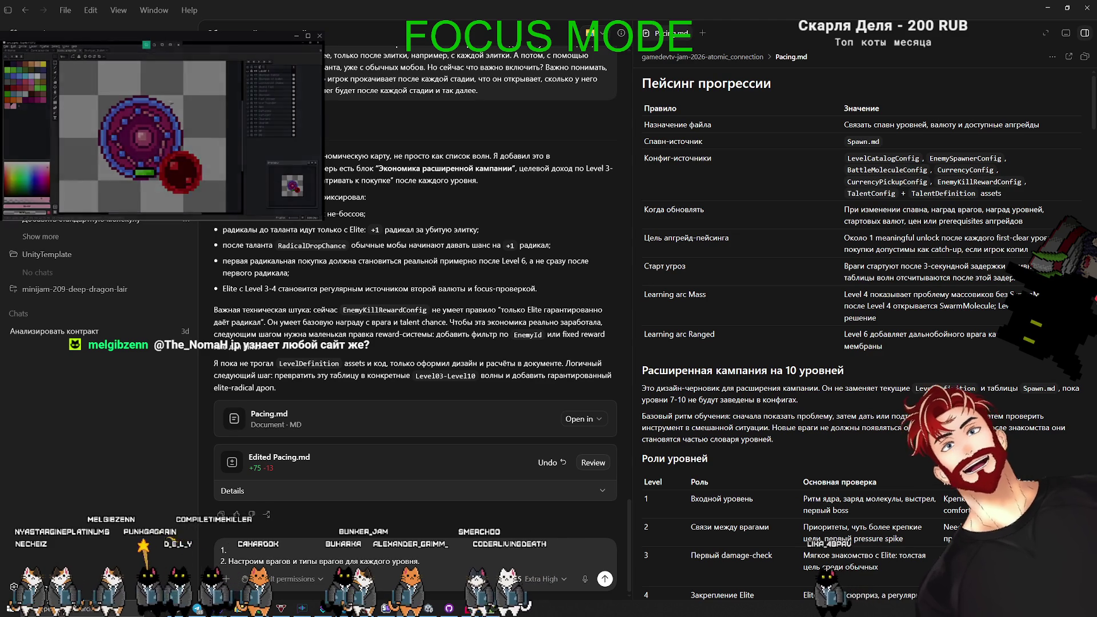
{"action": "left_click_drag", "start_coordinate": [96, 93], "coordinate": [203, 195]}
{"action": "key", "text": "ctrl+Tab"}
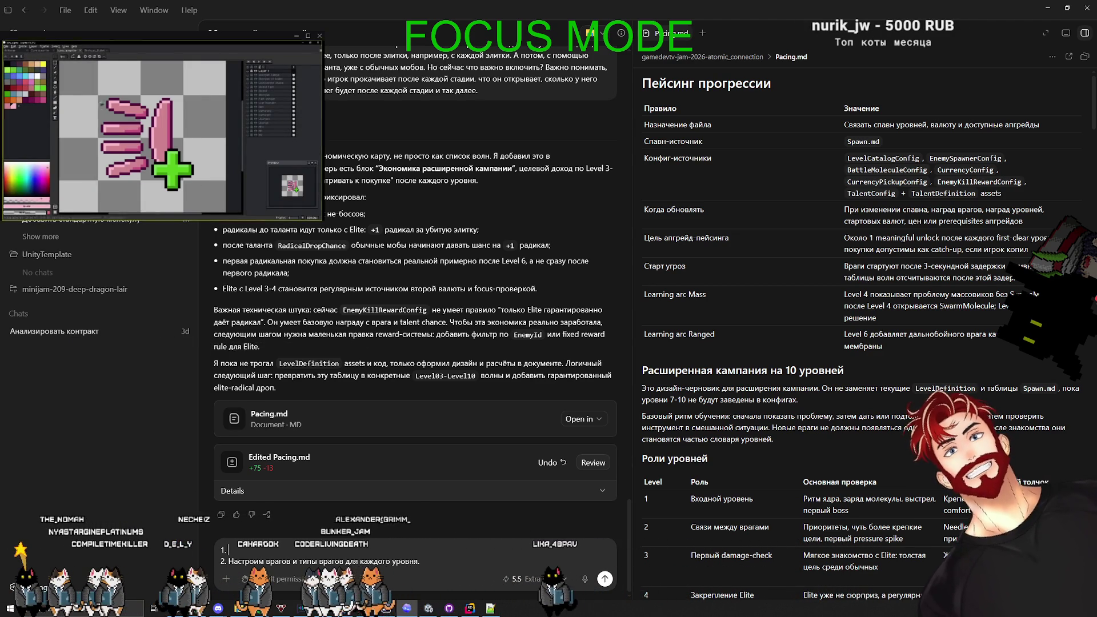
{"action": "key", "text": "super+shift+s"}
{"action": "left_click_drag", "start_coordinate": [95, 93], "coordinate": [194, 204]}
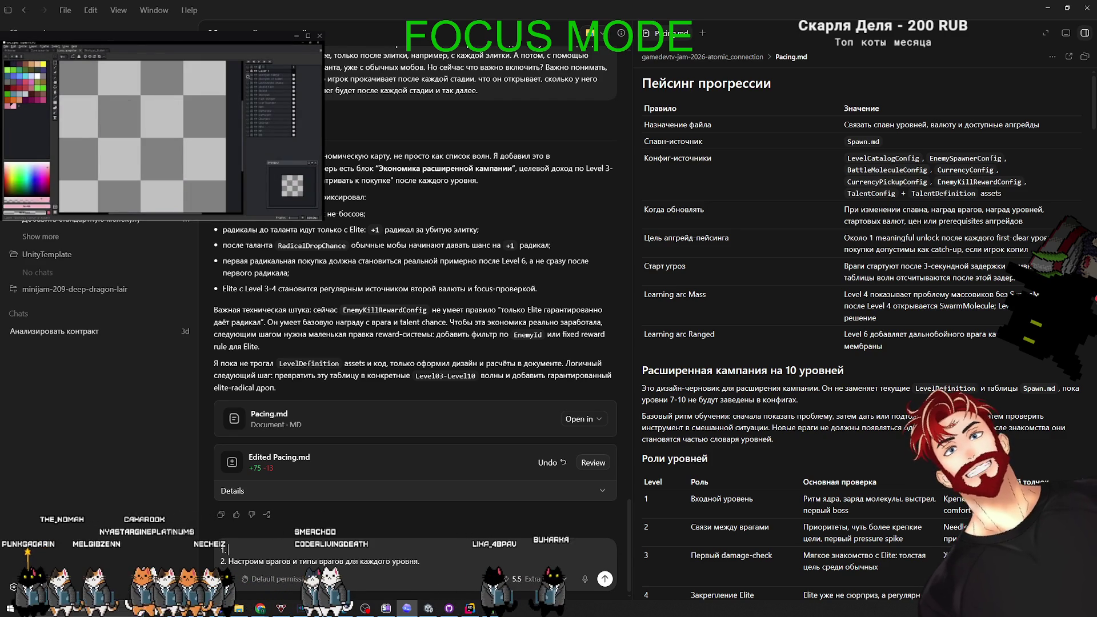
{"action": "key", "text": "ctrl+Tab"}
{"action": "key", "text": "super+shift+s"}
{"action": "left_click_drag", "start_coordinate": [184, 94], "coordinate": [95, 185]}
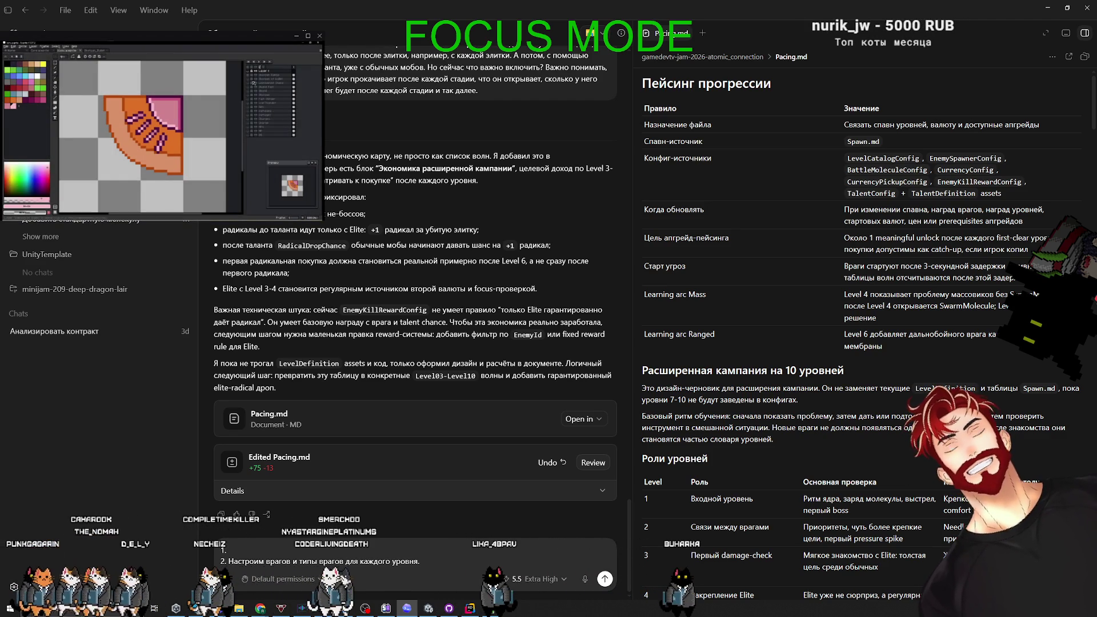
{"action": "key", "text": "Delete"}
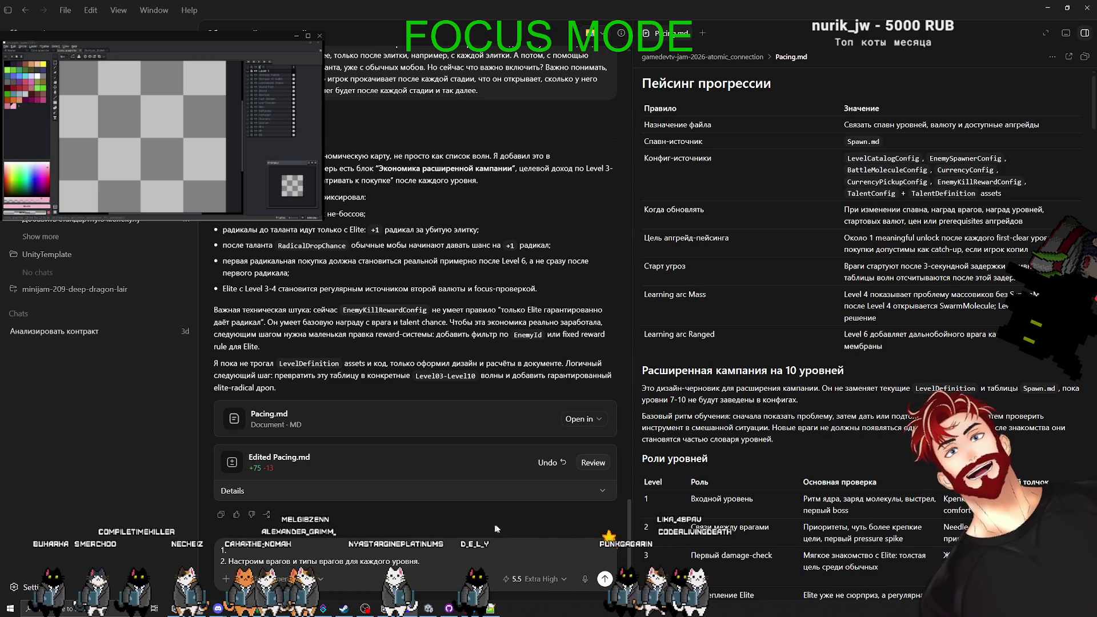
Paste the plan into Notepad++: item 1 'создаём вообще 10 волн', item 2 clarified as enemy counts and types only.
{"action": "key", "text": "alt+Tab"}
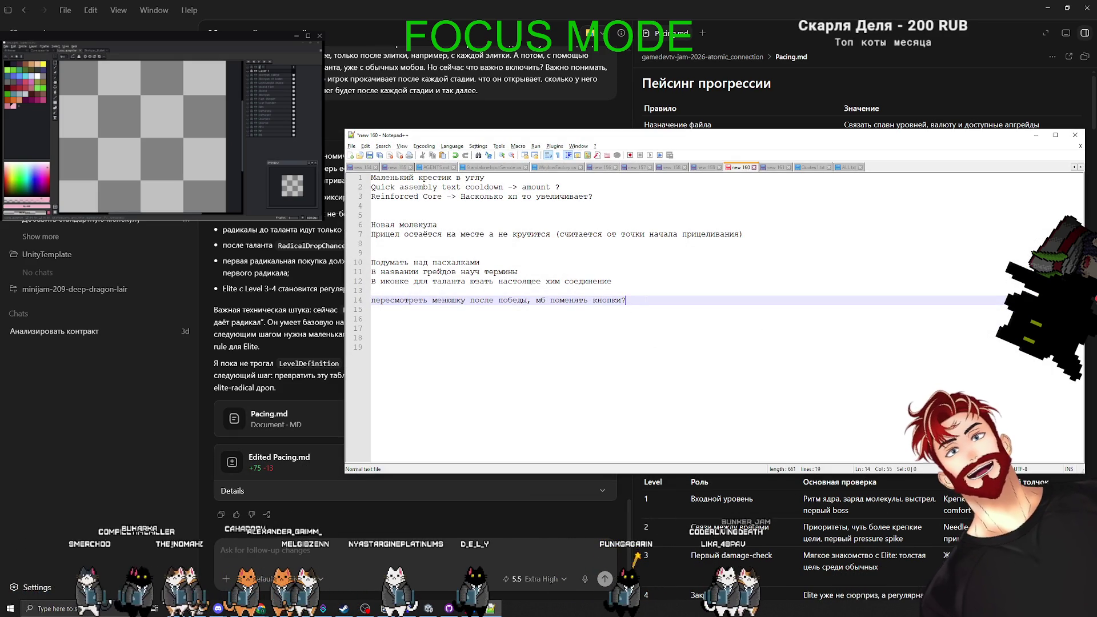
{"action": "key", "text": "Return"}
{"action": "key", "text": "Return"}
{"action": "key", "text": "Return"}
{"action": "type", "text": "1. 2. Настроим врагов и типы врагов для каждого уровня."}
{"action": "key", "text": "Up"}
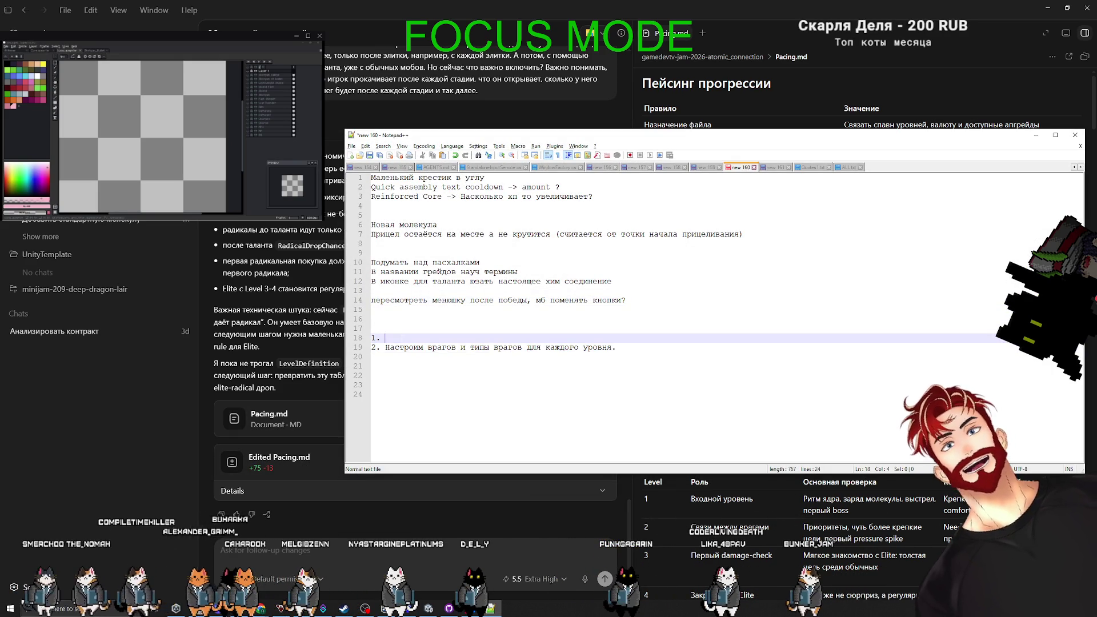
{"action": "type", "text": "создаём воо"}
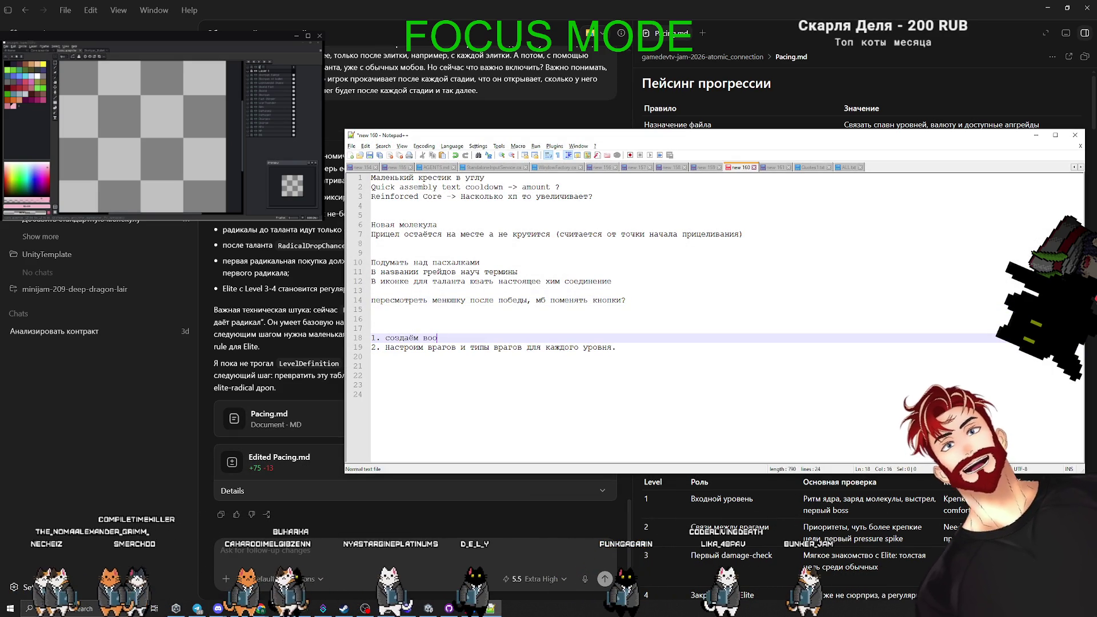
{"action": "type", "text": "бще 10 волн"}
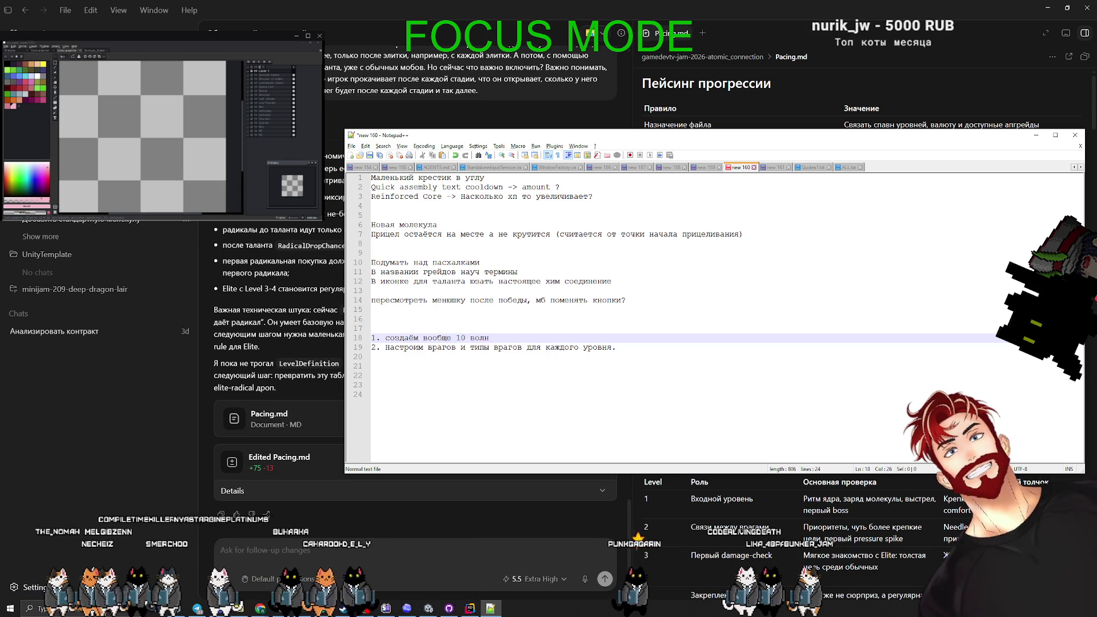
{"action": "left_click", "coordinate": [437, 346]}
{"action": "left_click", "coordinate": [646, 347]}
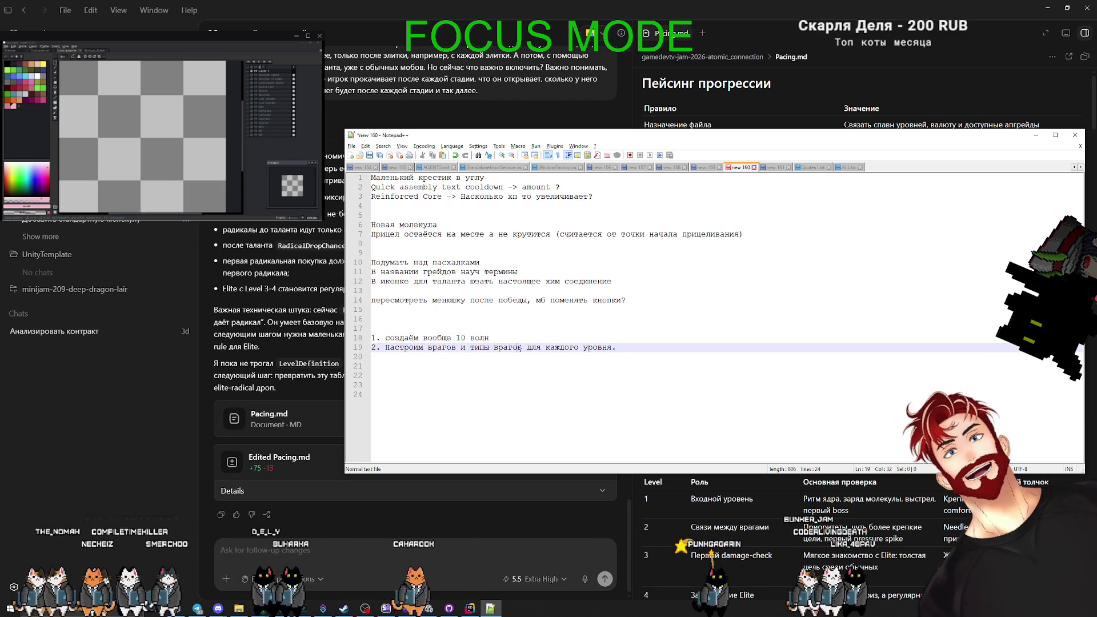
{"action": "type", "text": "("}
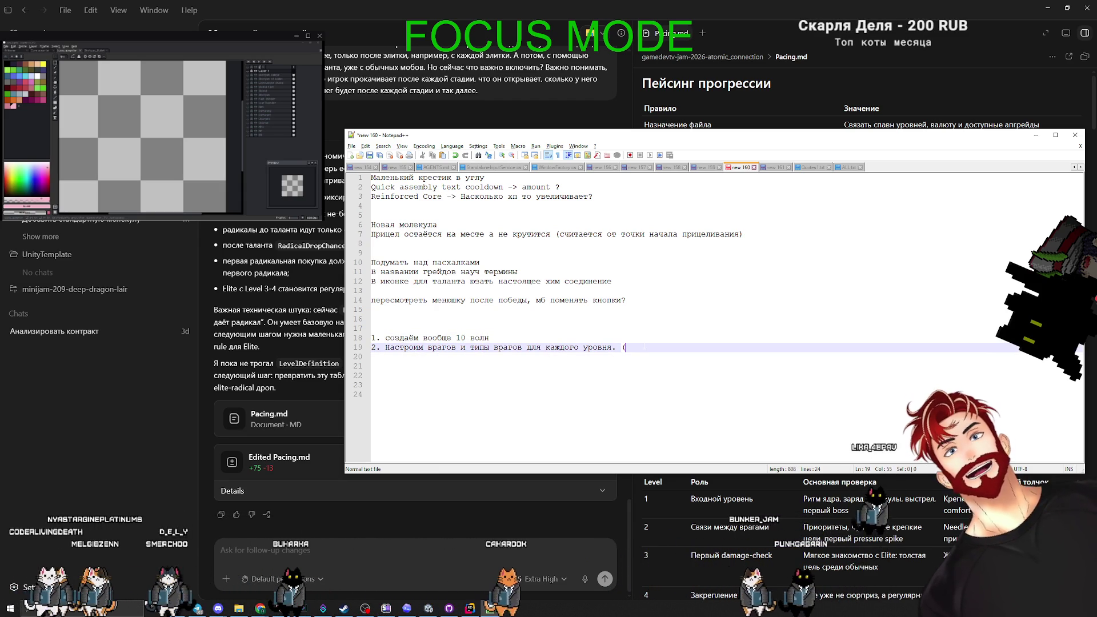
{"action": "type", "text": "именно коли"}
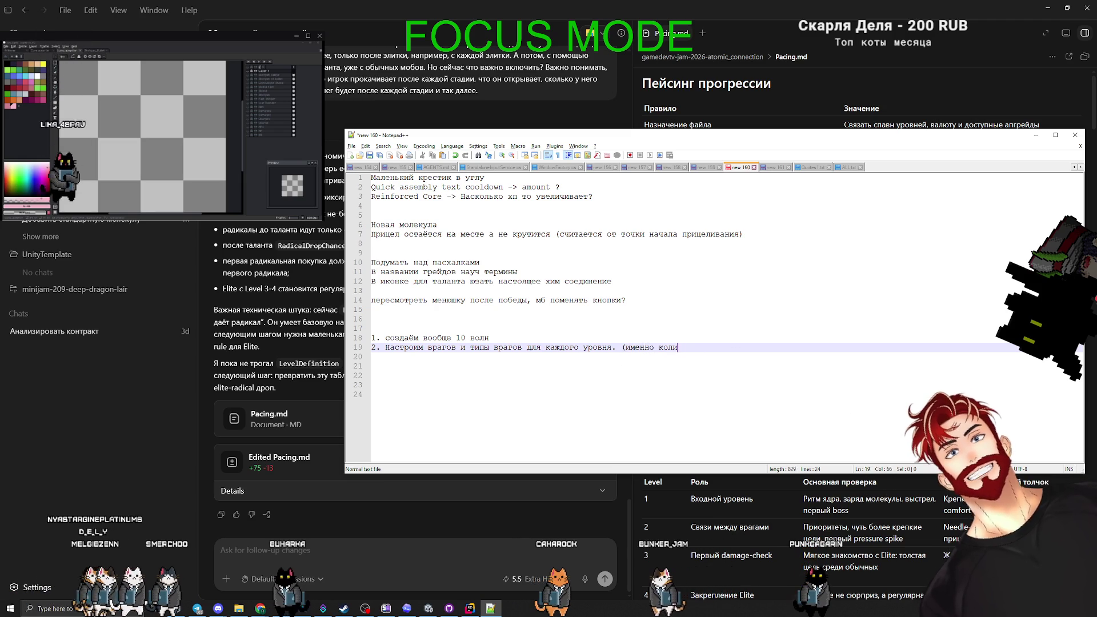
{"action": "type", "text": "чество, не хп, не урон, "}
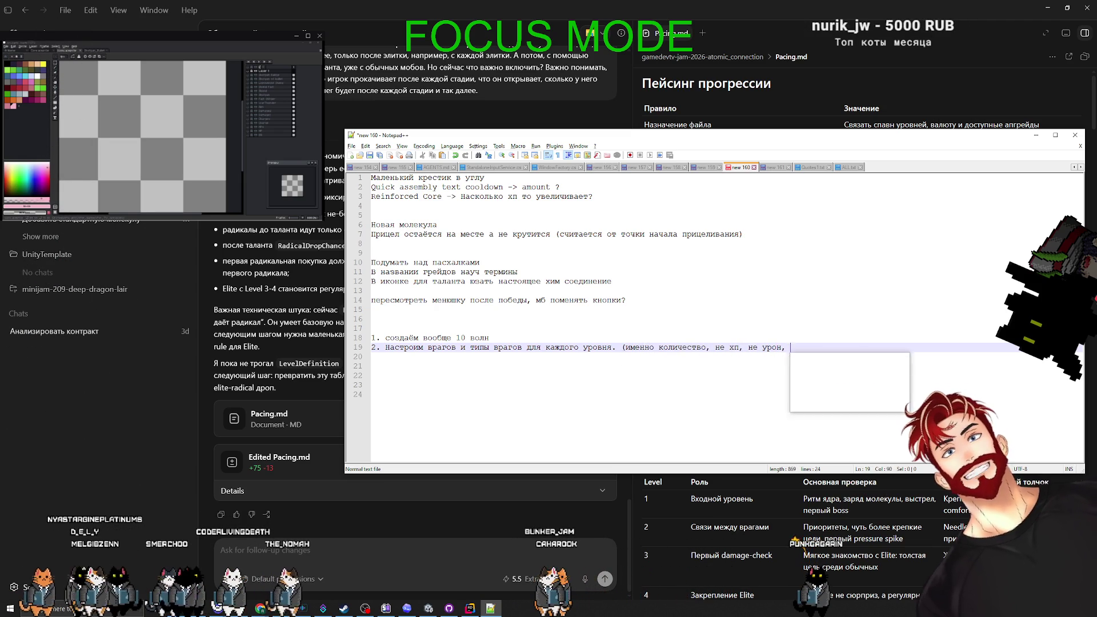
{"action": "type", "text": "просто количество "}
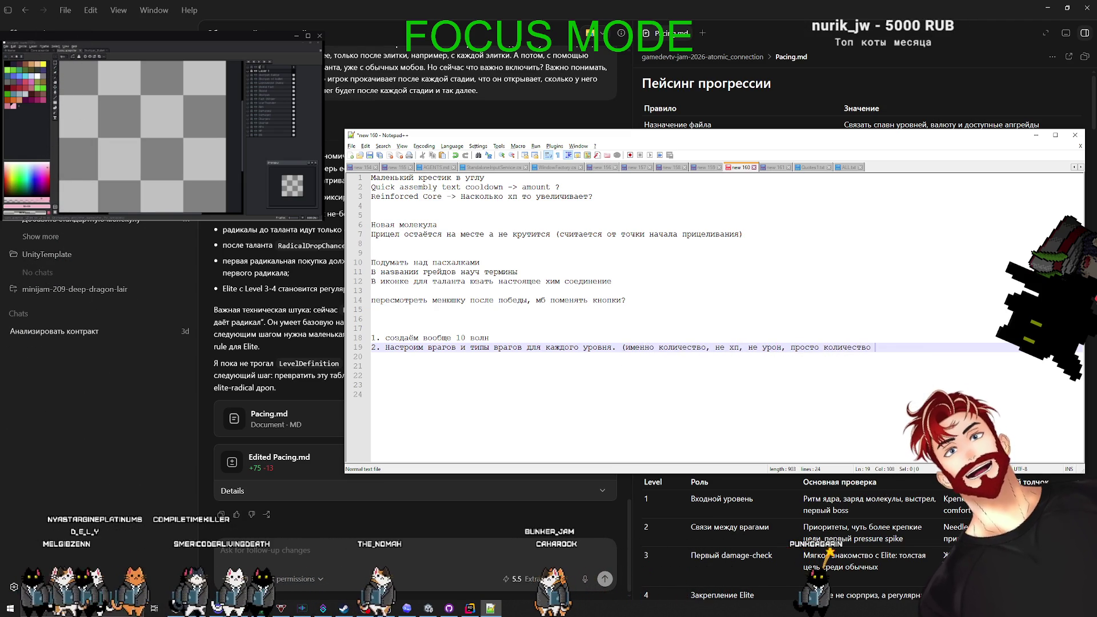
{"action": "type", "text": "и типы врагов)."}
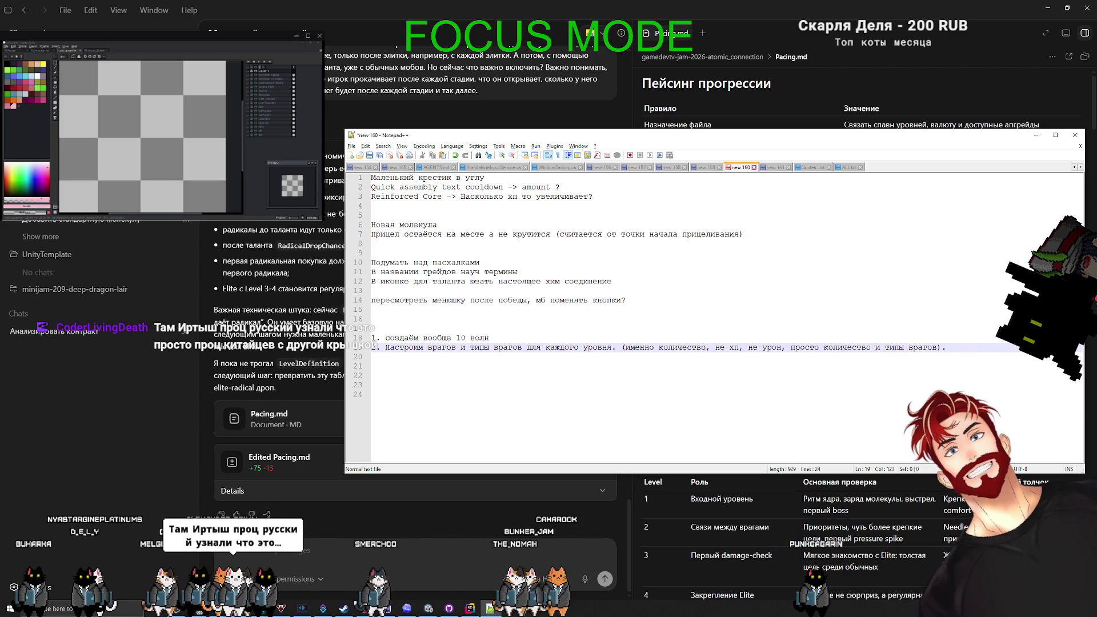
Add item 3: count money from enemies killed per level and 2–4 attempts per level.
{"action": "key", "text": "Return"}
{"action": "type", "text": "3."}
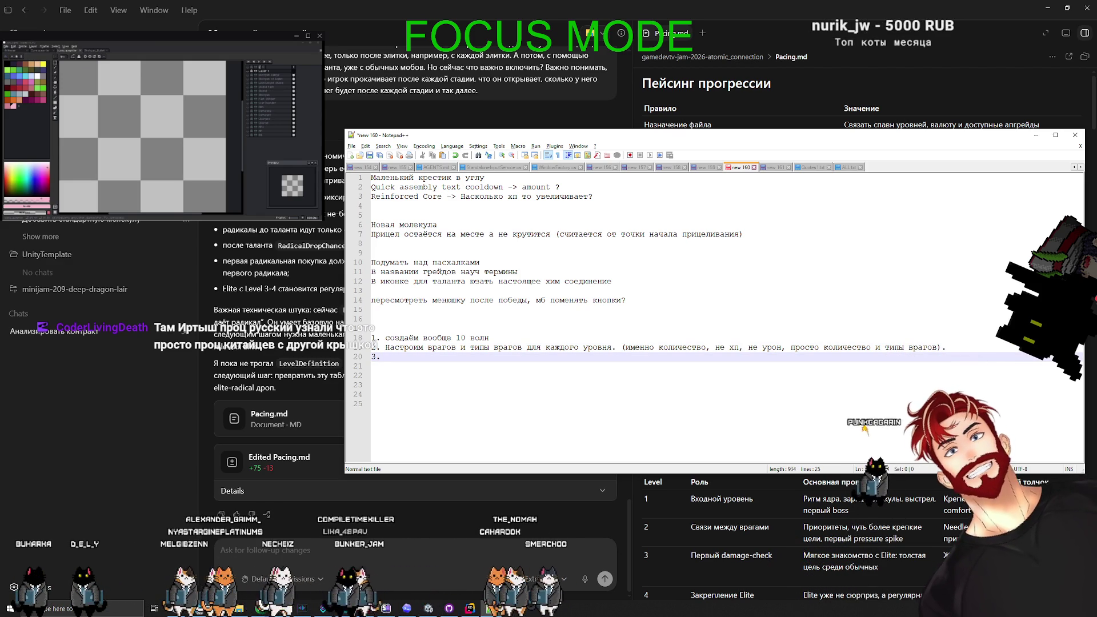
{"action": "type", "text": "считаем "}
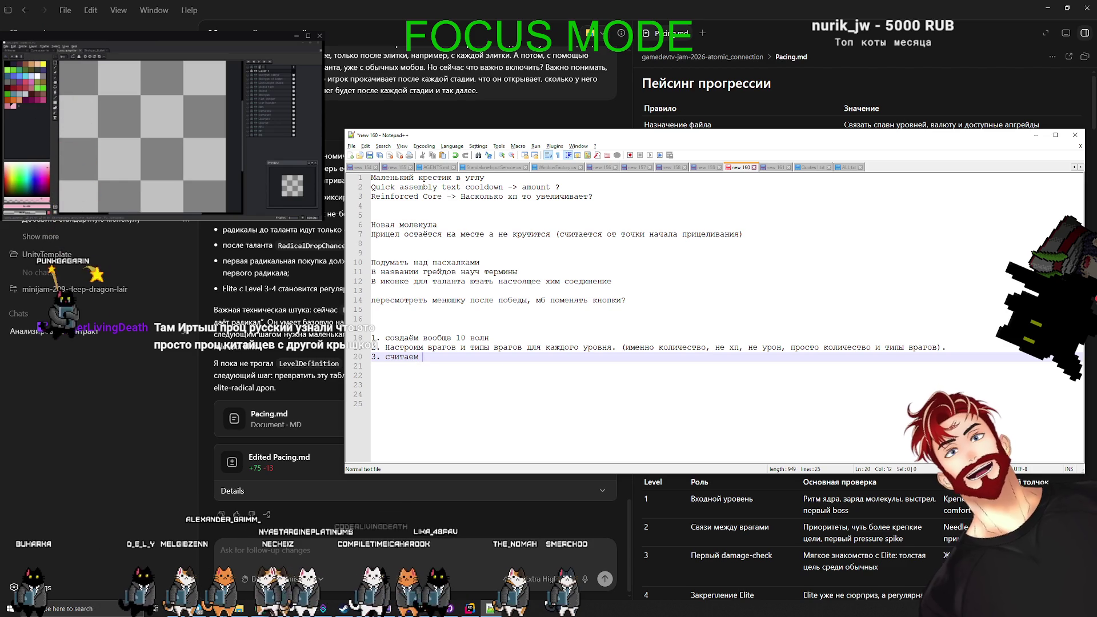
{"action": "type", "text": "деньги, с"}
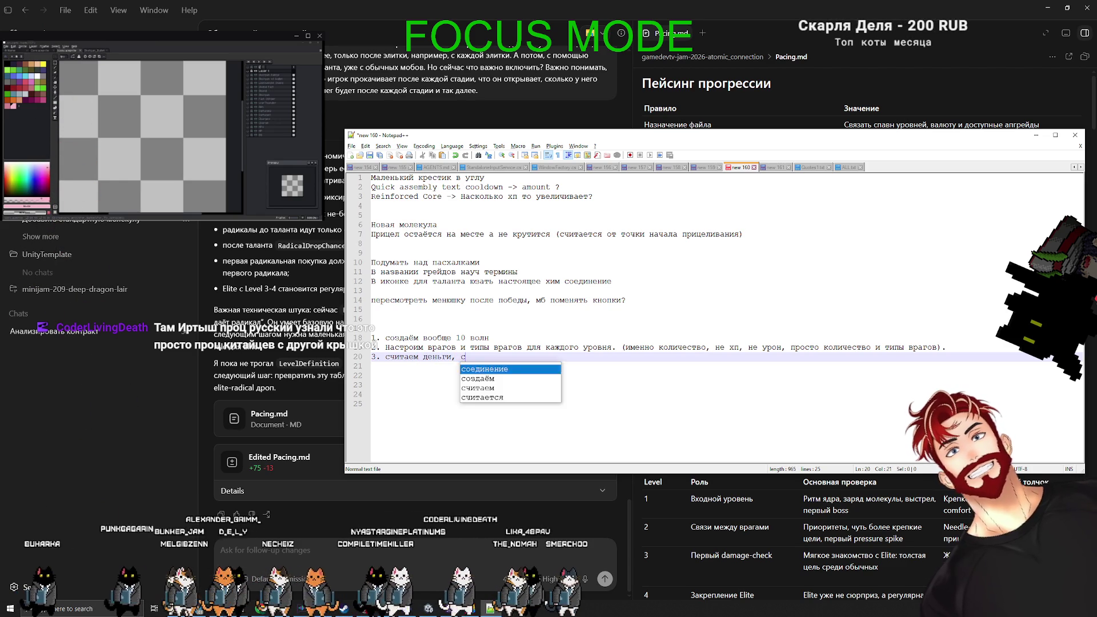
{"action": "type", "text": "колько врагов при"}
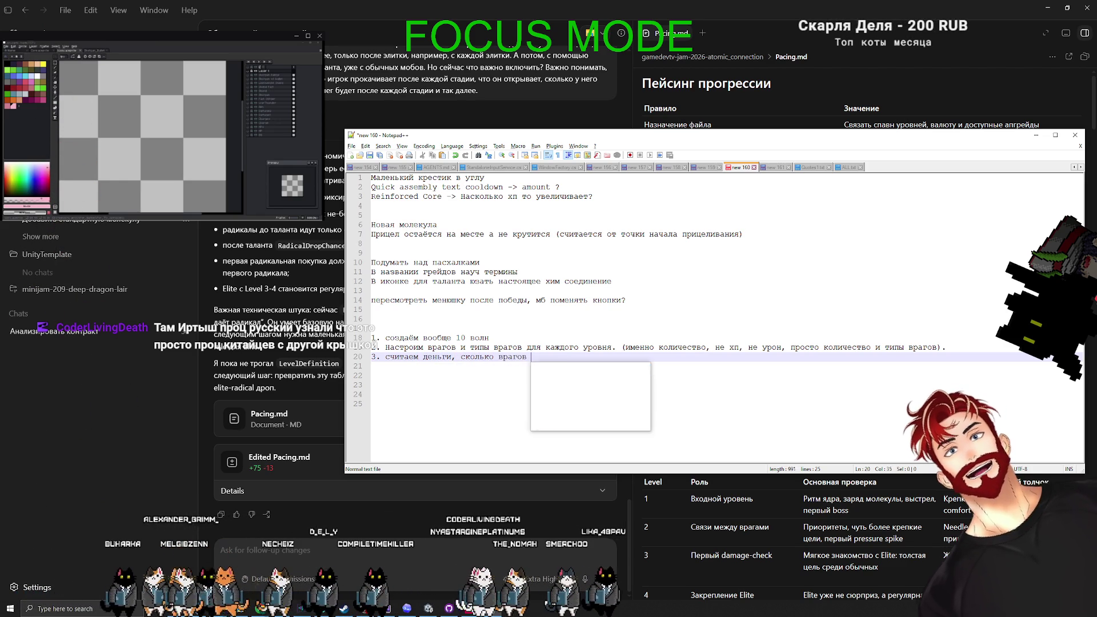
{"action": "type", "text": "мерно мы "}
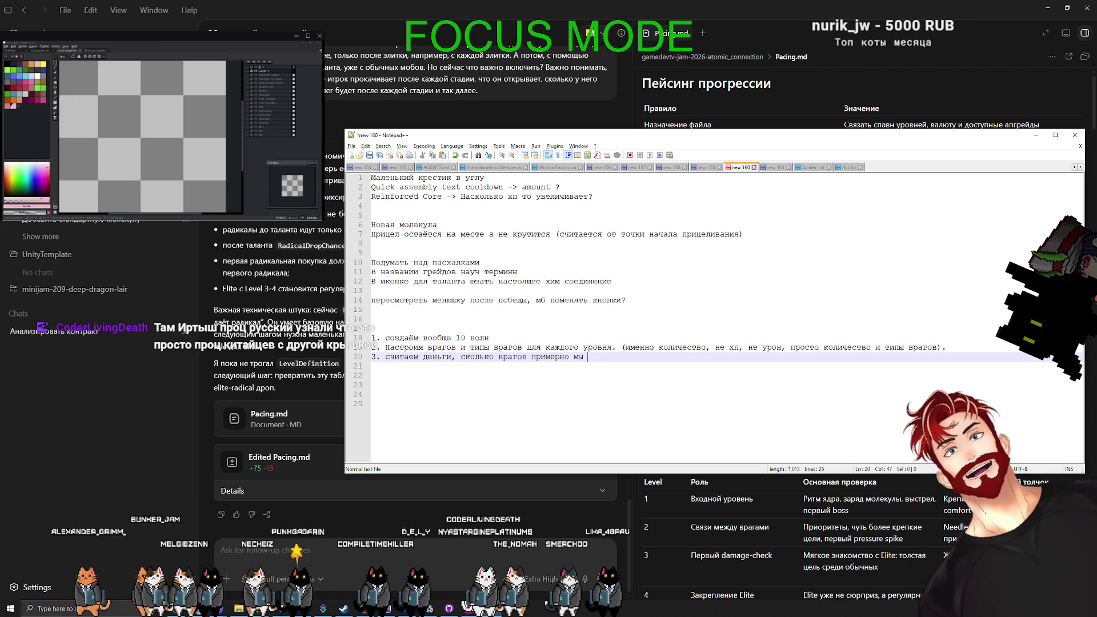
{"action": "type", "text": "убиваем за уровень, с"}
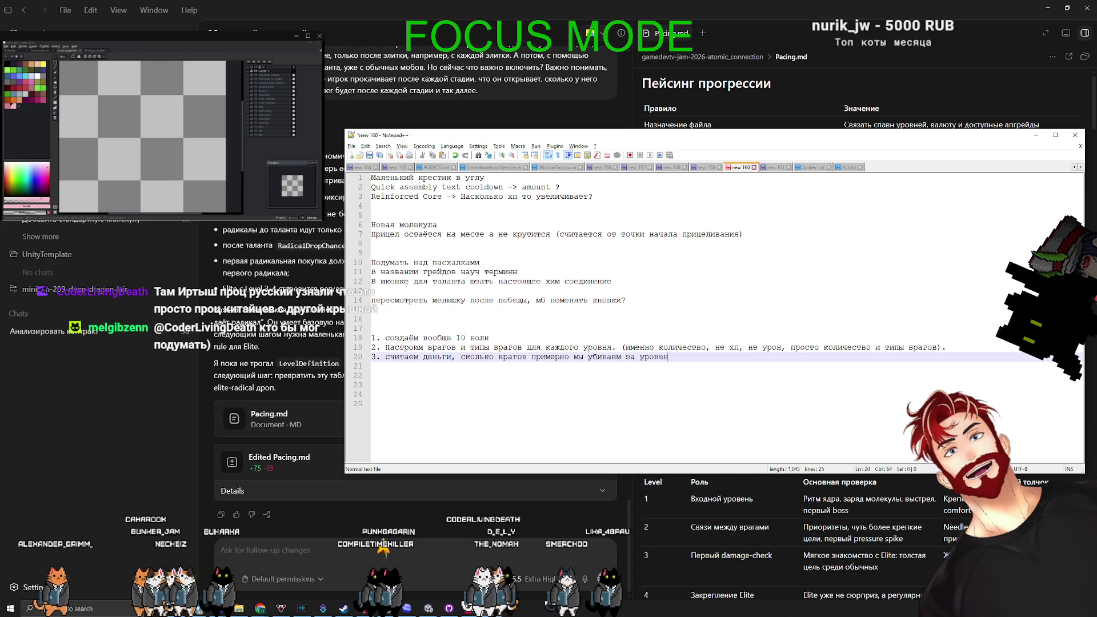
{"action": "type", "text": "колько попыт"}
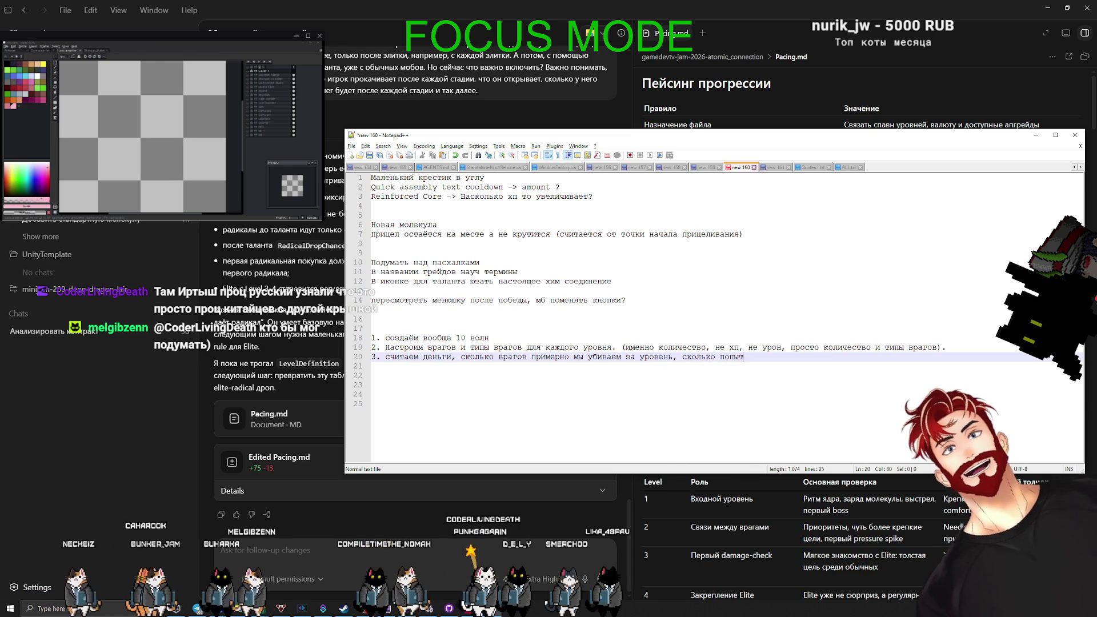
{"action": "type", "text": "ок на уровень уходит (в среднем должно ухо"}
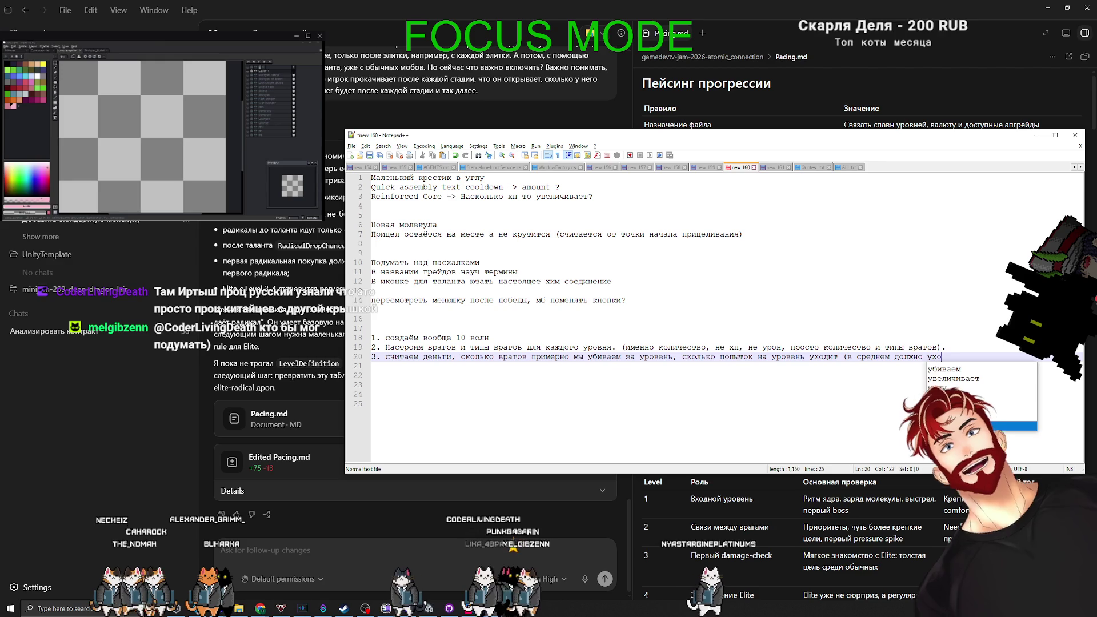
{"action": "type", "text": "дит 2-4 "}
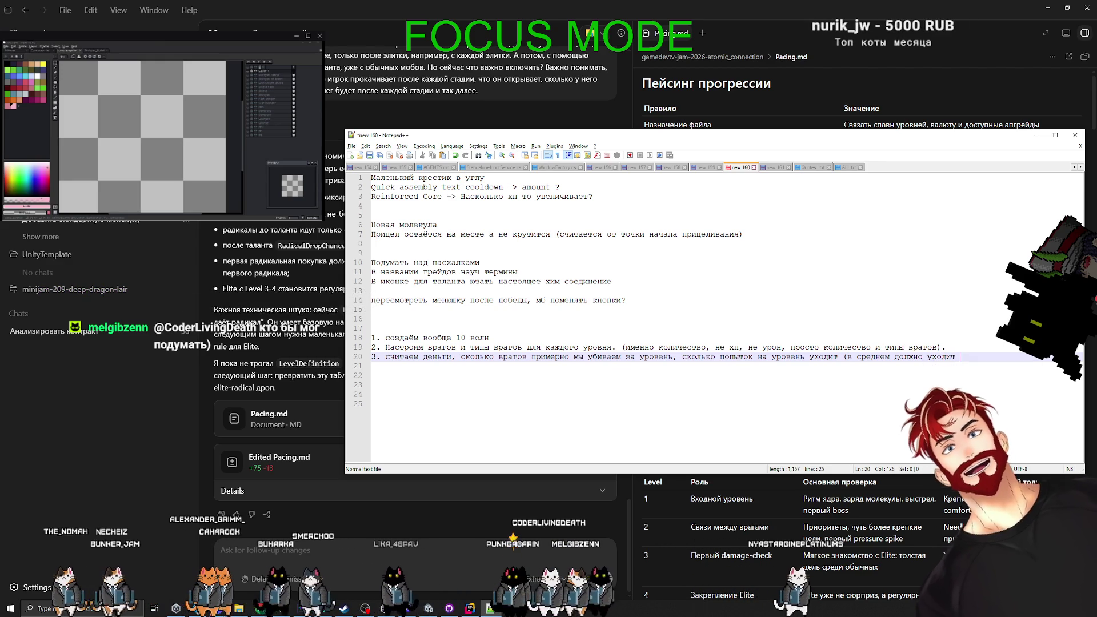
{"action": "type", "text": "попыток на уровень"}
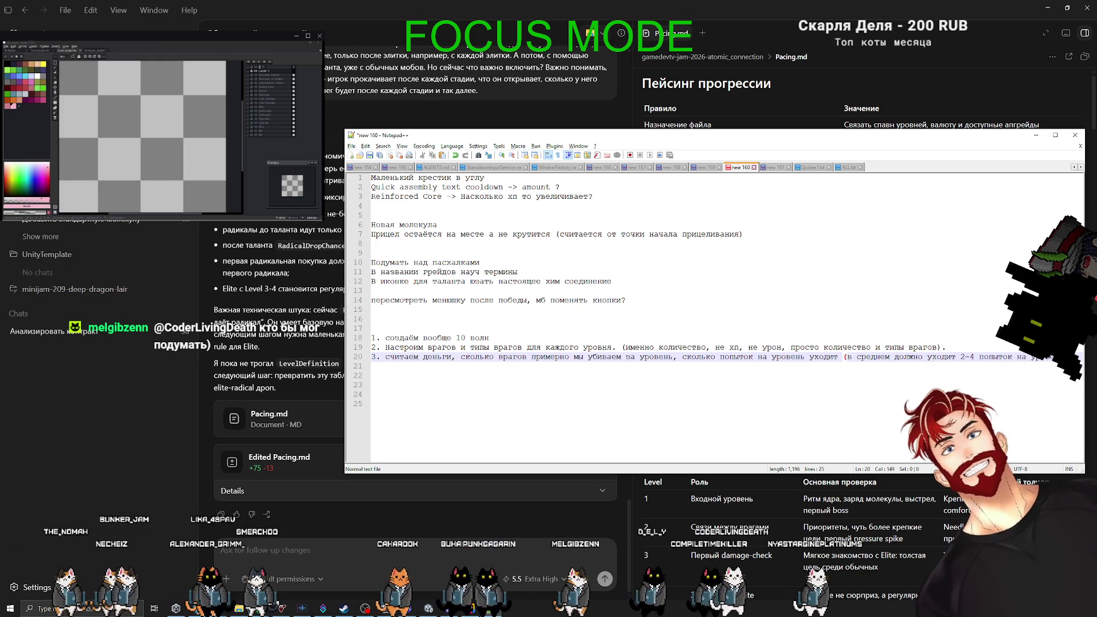
{"action": "key", "text": "Return"}
{"action": "type", "text": ")."}
Add item 4 deriving the economy from enemy money drops and economy talent costs.
{"action": "key", "text": "Return"}
{"action": "type", "text": "4. "}
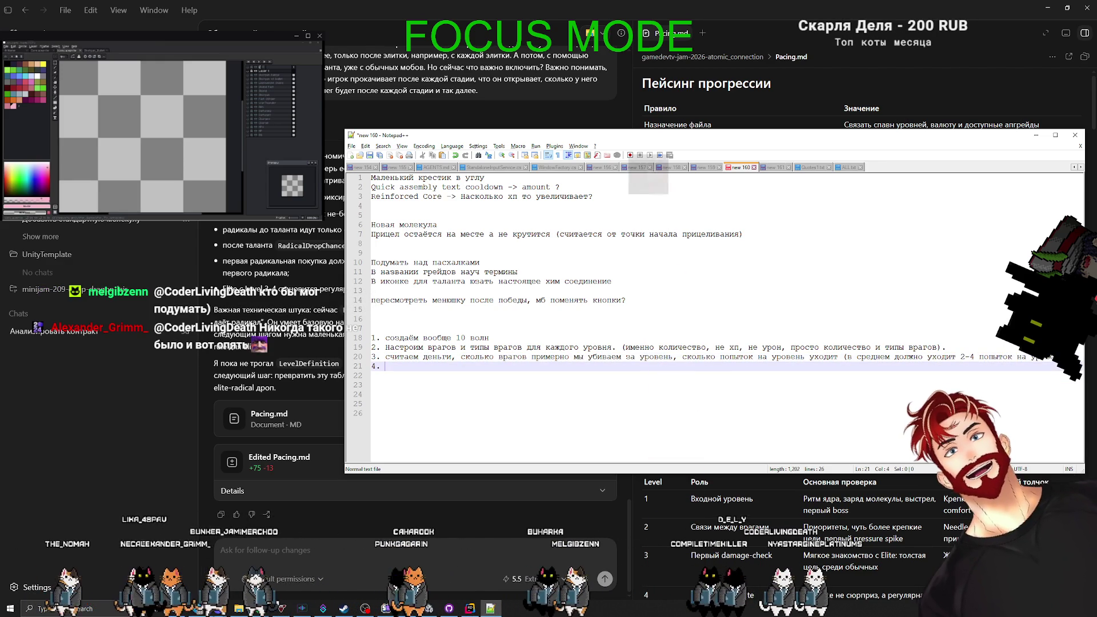
{"action": "type", "text": "и"}
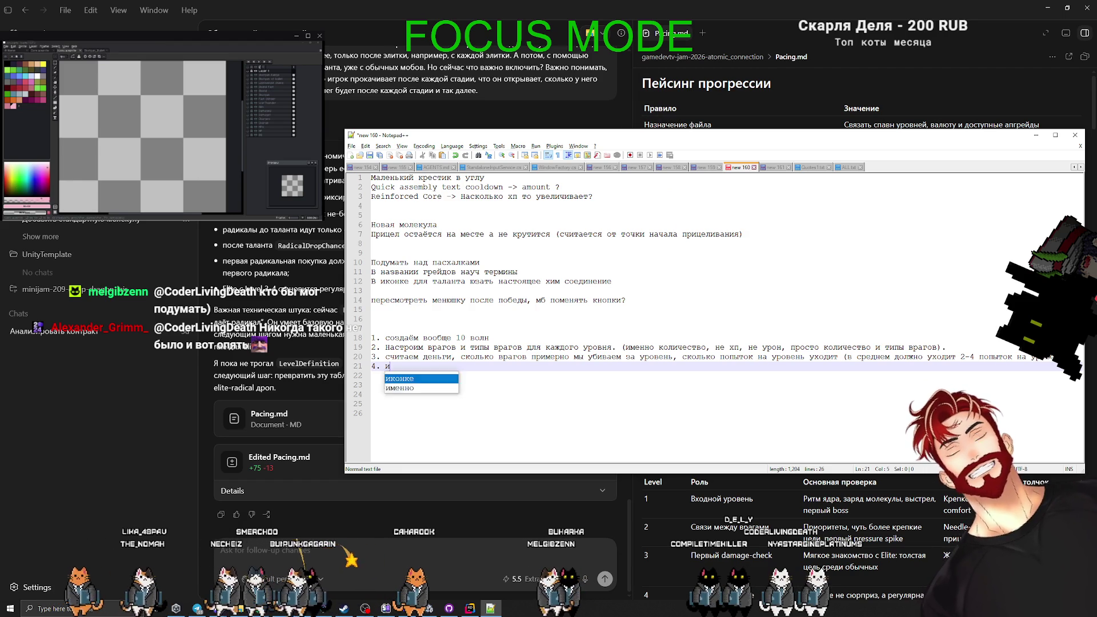
{"action": "type", "text": "сходя из де"}
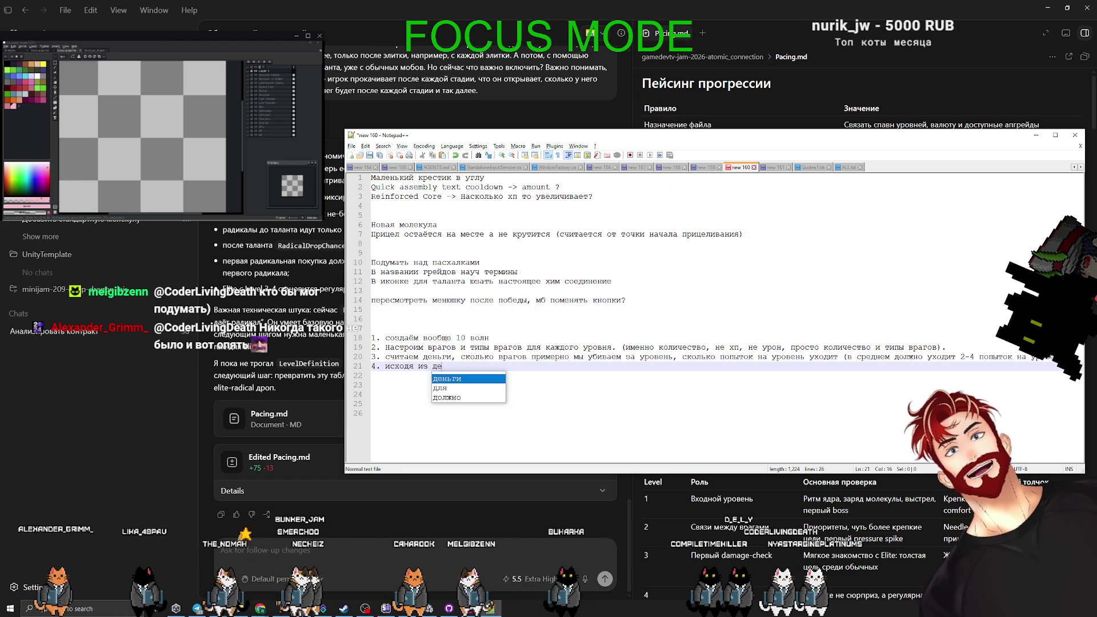
{"action": "type", "text": "нег считаем э"}
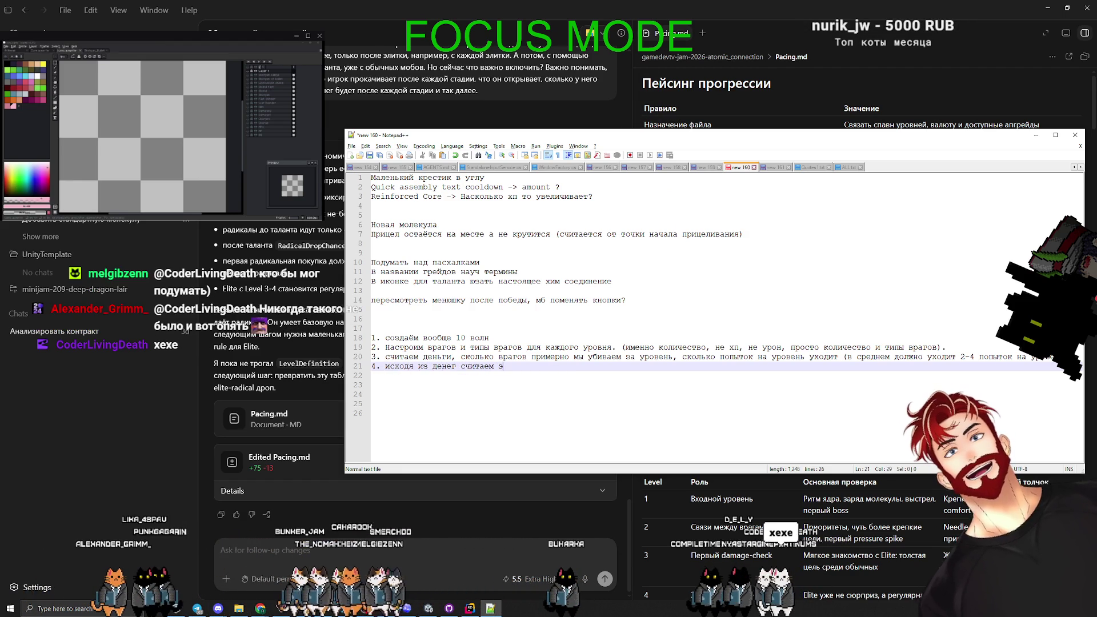
{"action": "type", "text": "кономику. В "}
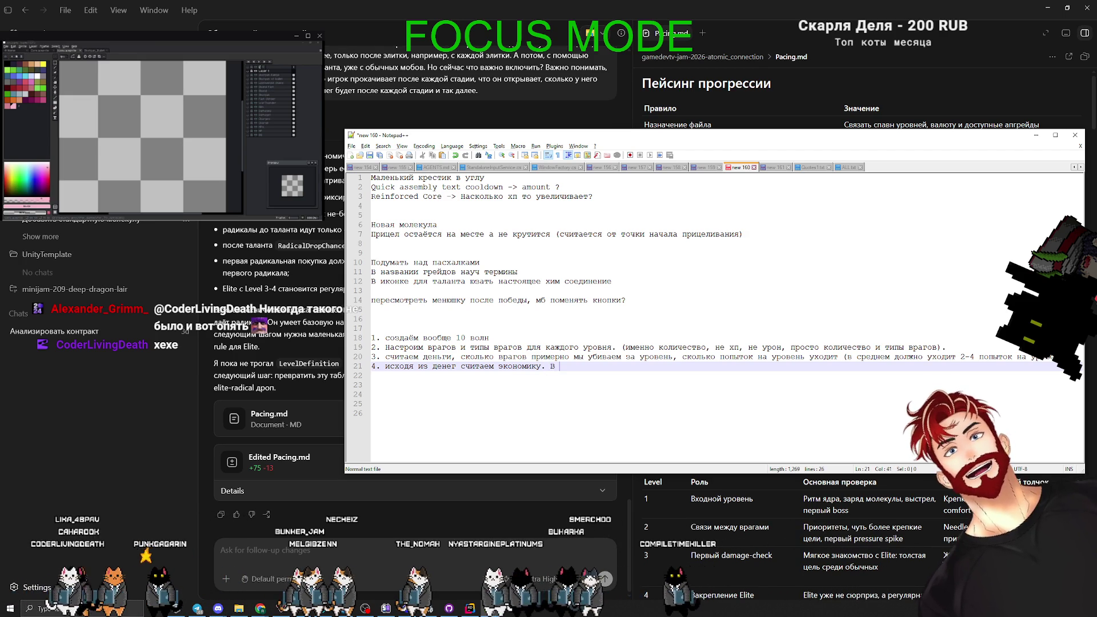
{"action": "type", "text": "экономику входят баланс"}
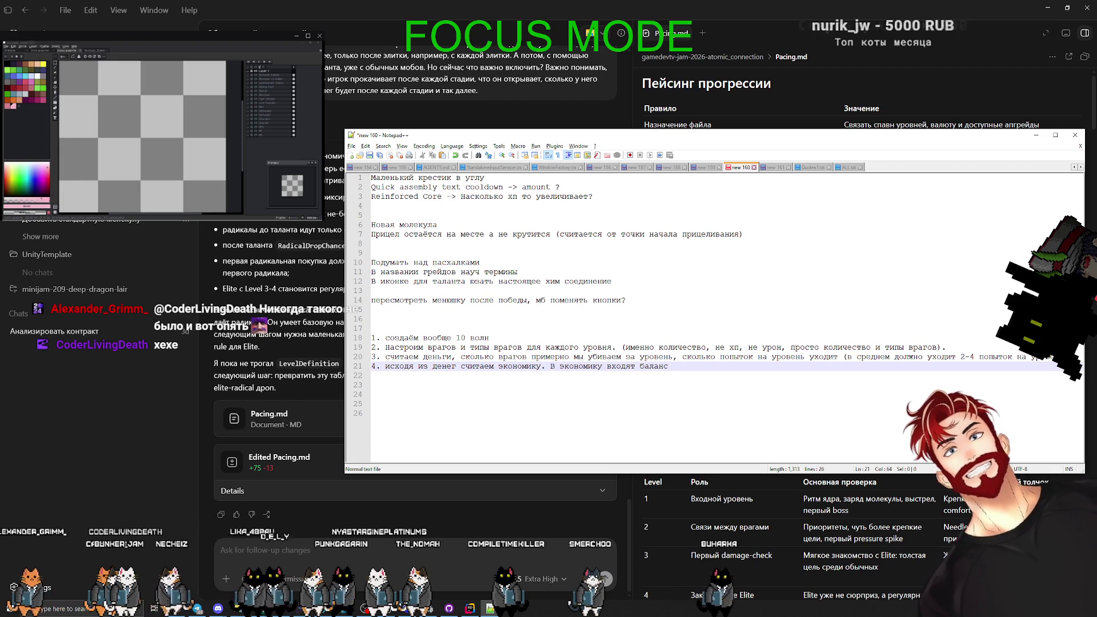
{"action": "key", "text": "BackSpace"}
{"action": "key", "text": "BackSpace"}
{"action": "key", "text": "BackSpace"}
{"action": "type", "text": "кол-во врагов, сколько с них падает де"}
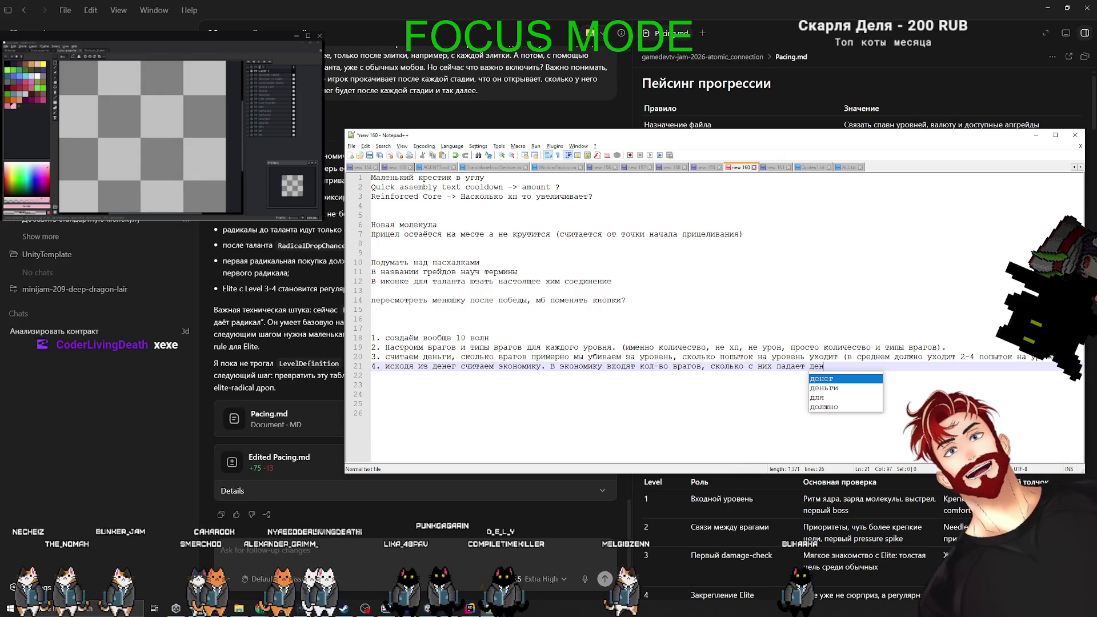
{"action": "type", "text": "нег, на каком"}
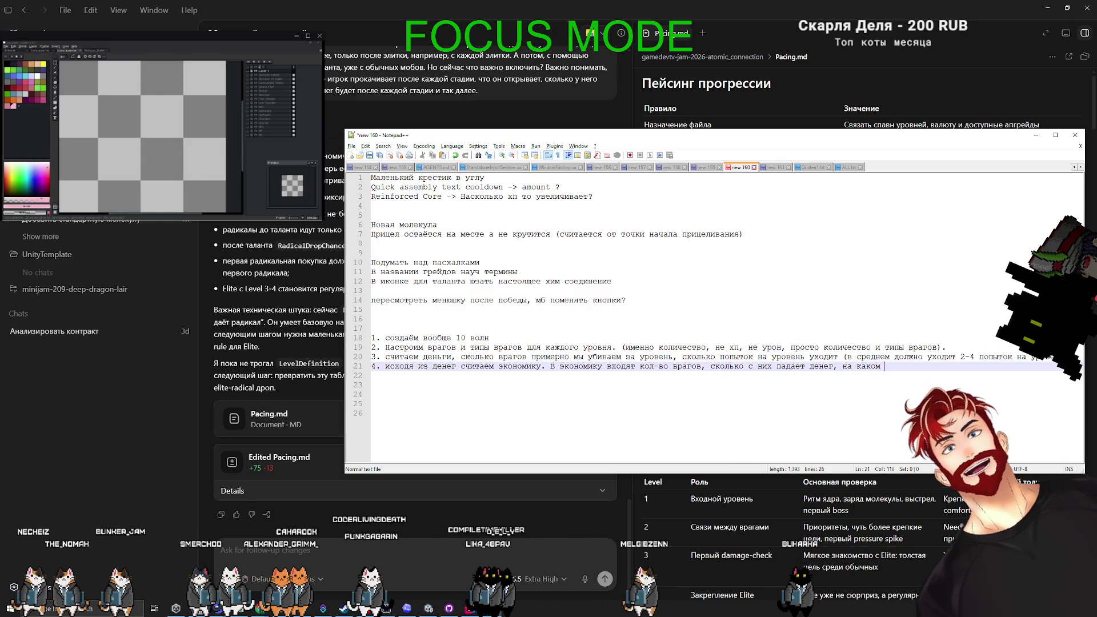
{"action": "key", "text": "BackSpace"}
{"action": "key", "text": "BackSpace"}
{"action": "key", "text": "BackSpace"}
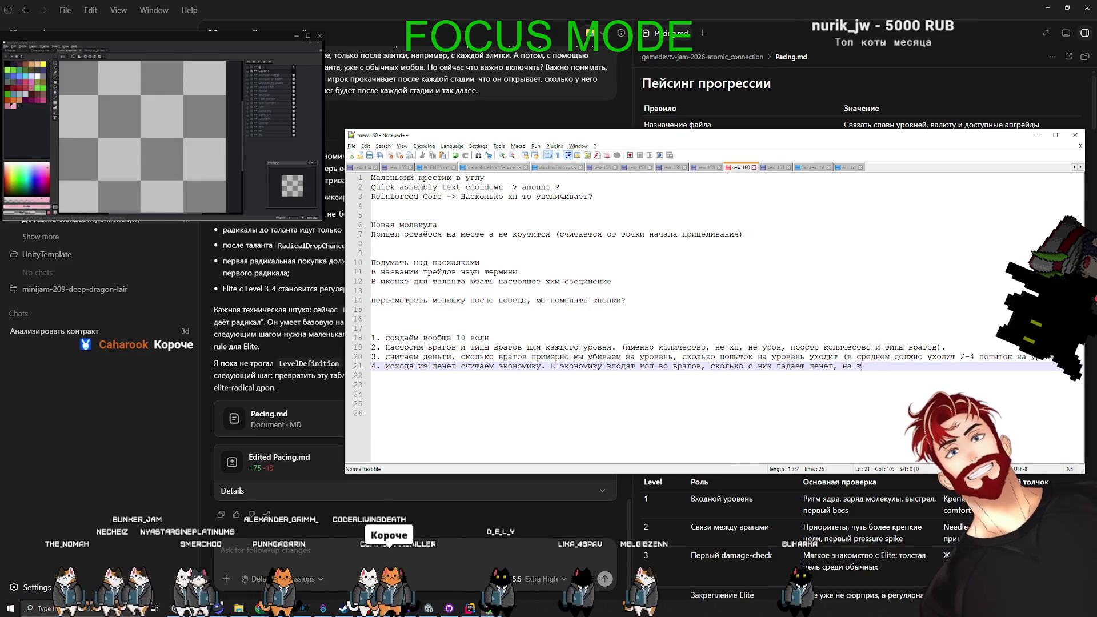
{"action": "type", "text": "когда мы открываем талан"}
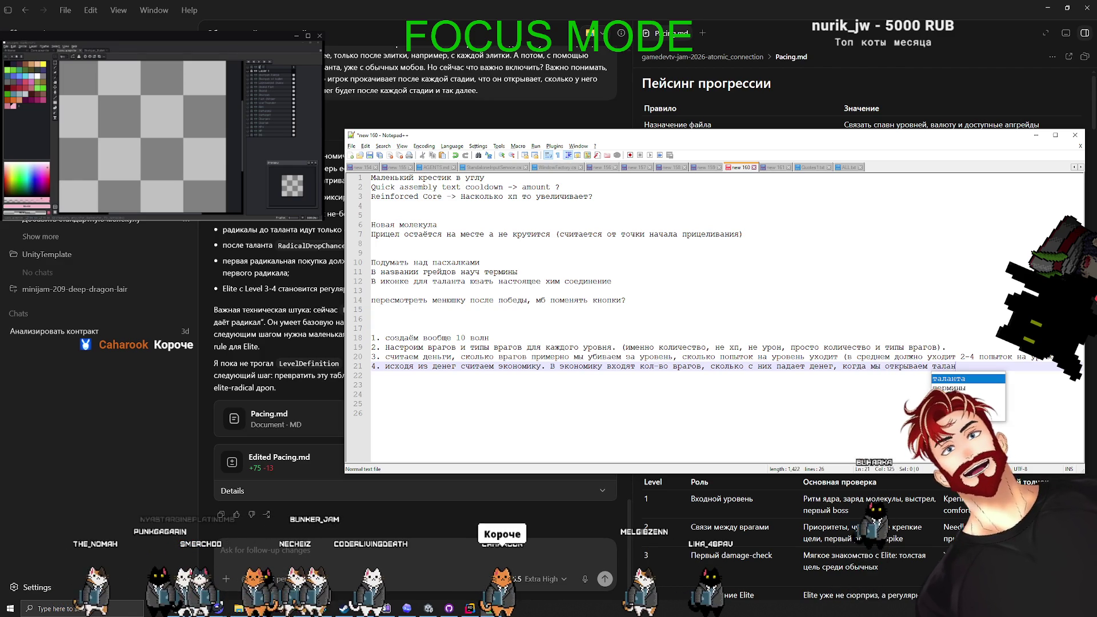
{"action": "type", "text": "ты на экономику. Таланты "}
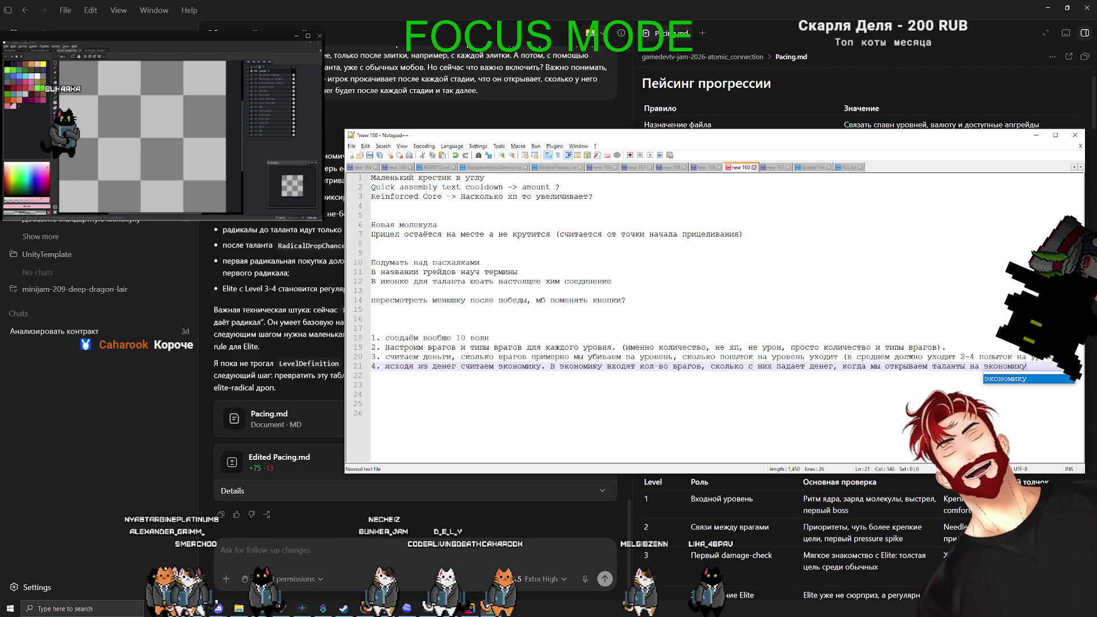
{"action": "type", "text": "на э"}
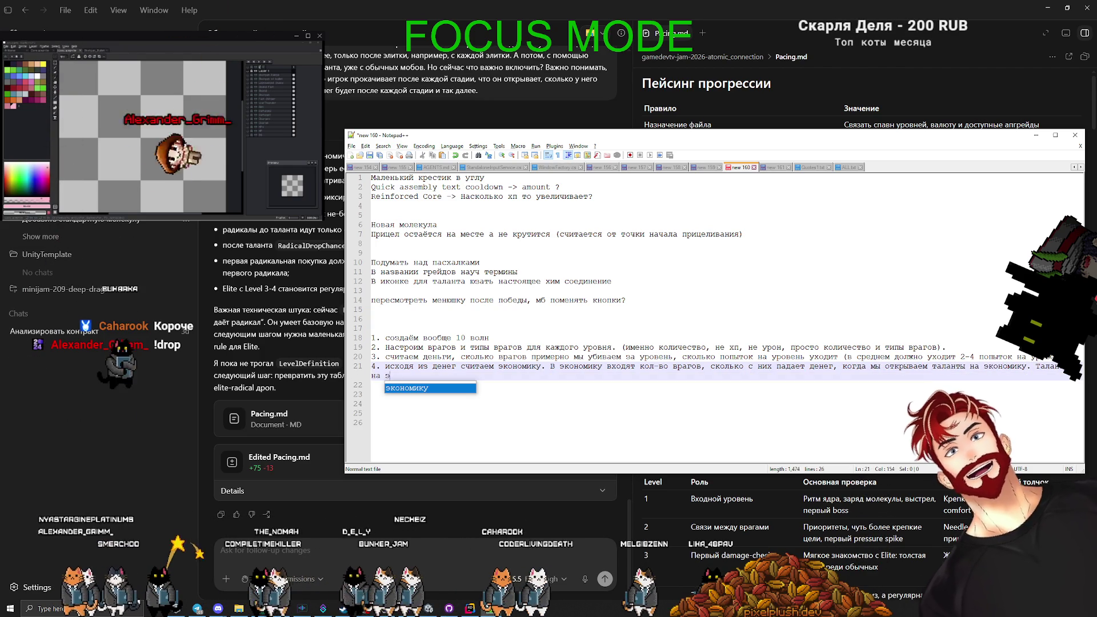
{"action": "type", "text": "кономику ДОЛЖ"}
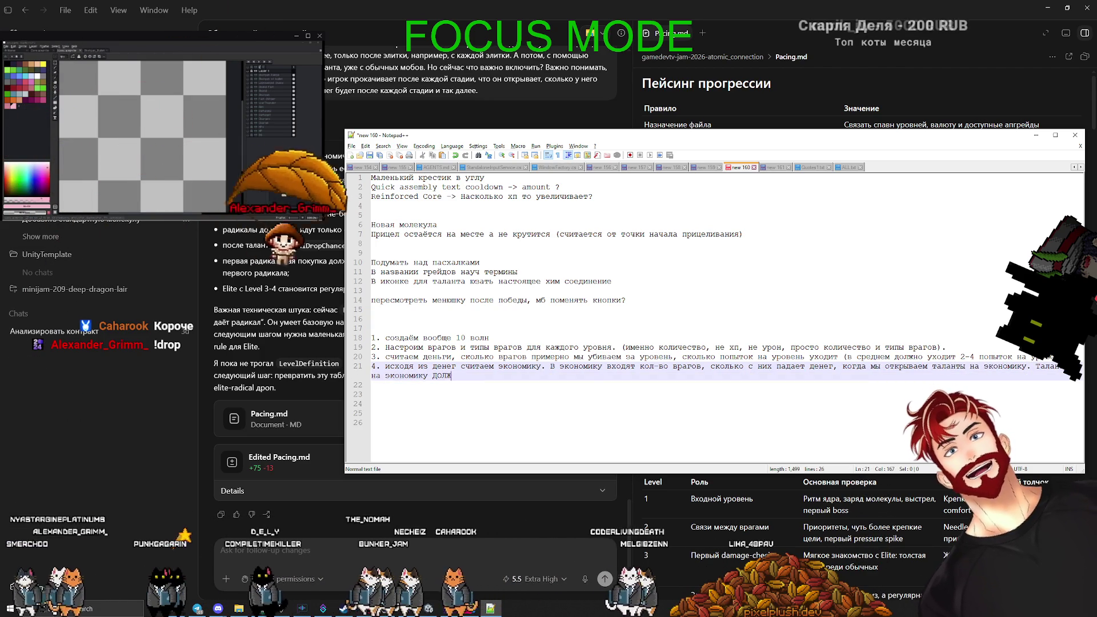
{"action": "type", "text": "НЫ применяться к математике"}
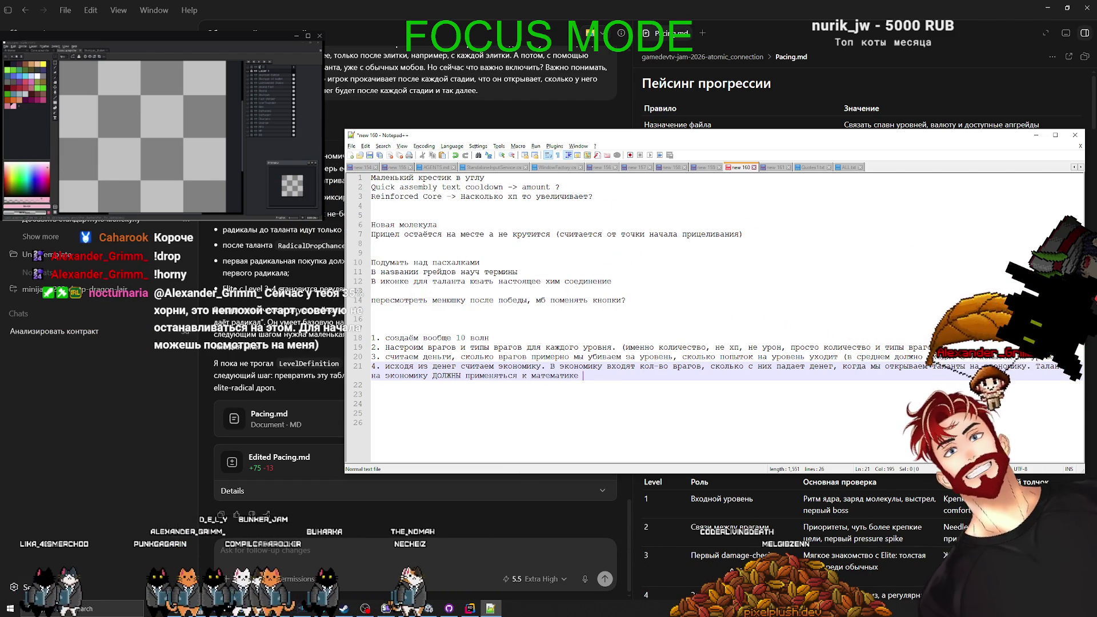
{"action": "type", "text": " дене"}
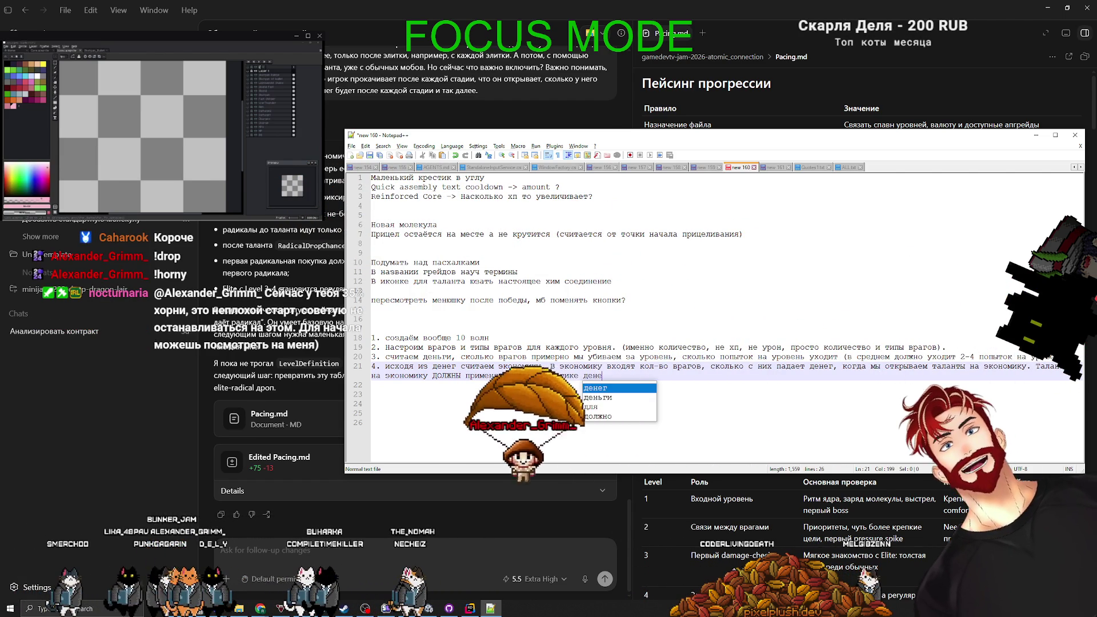
{"action": "type", "text": "г с врагов\\с уровня. Стоимос"}
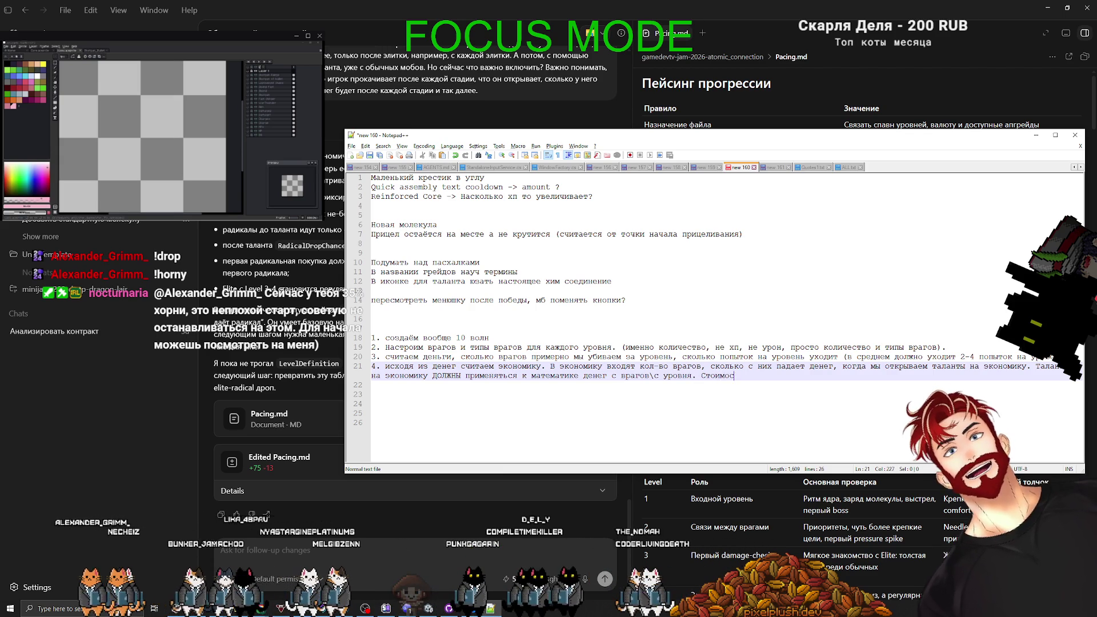
{"action": "type", "text": "ть талантов."}
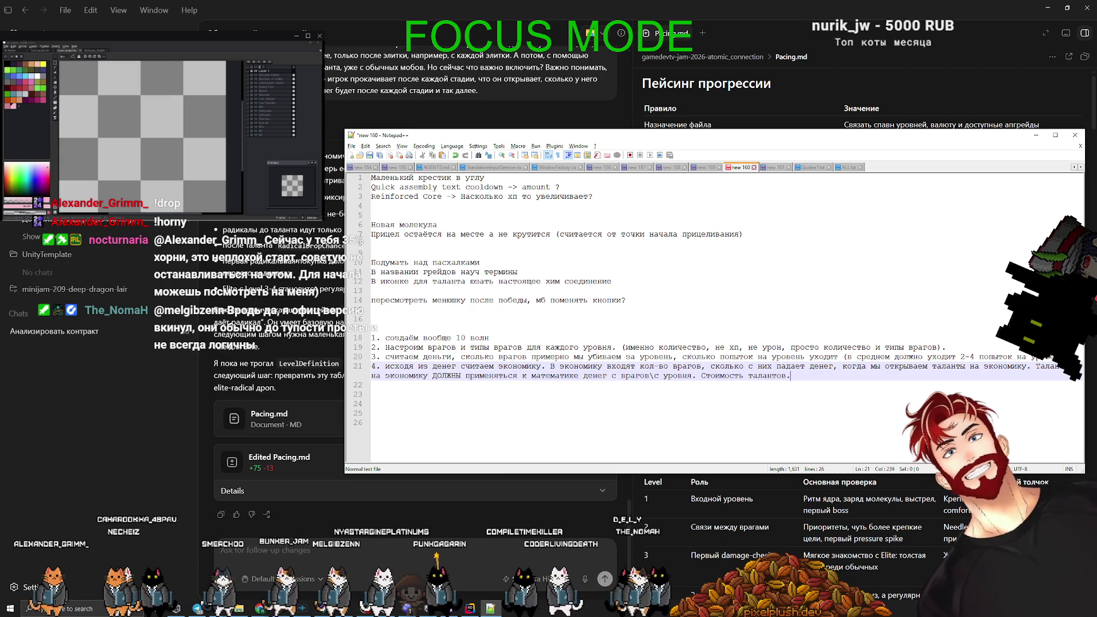
{"action": "key", "text": "Return"}
{"action": "type", "text": "5."}
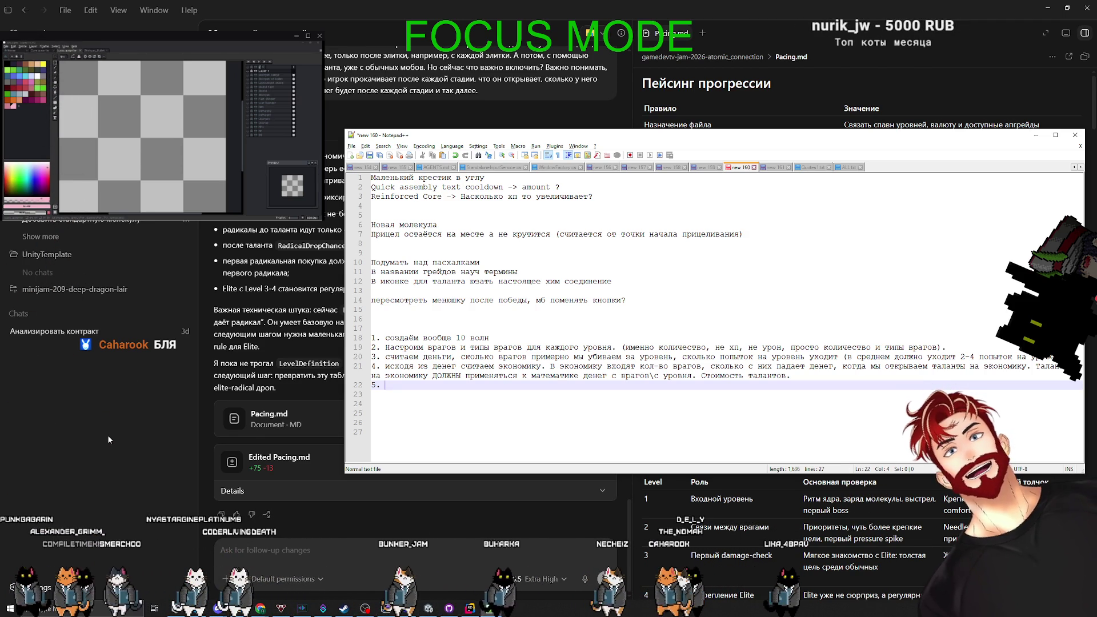
Complete line 15: get rid of the tension line and show it visually on the enemy.
{"action": "left_click", "coordinate": [626, 300]}
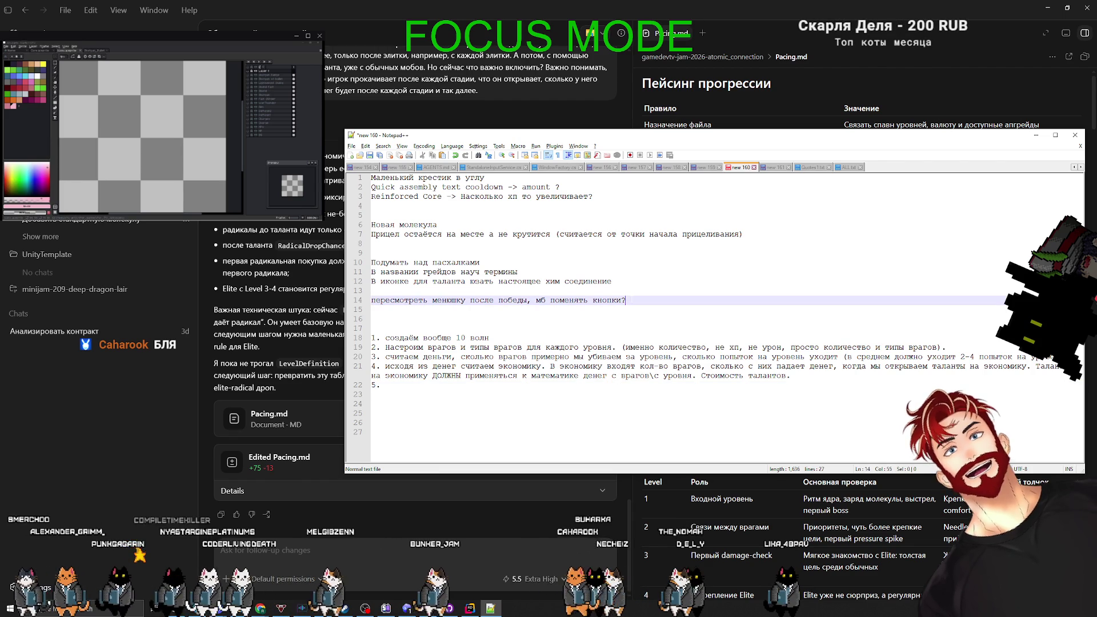
{"action": "key", "text": "Return"}
{"action": "type", "text": "избав"}
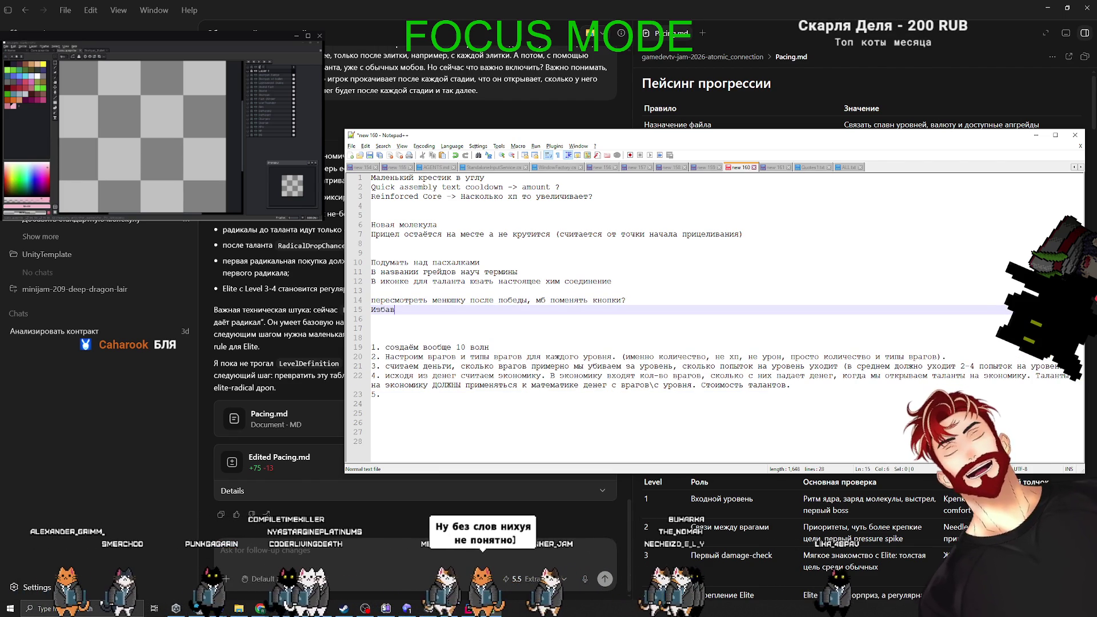
{"action": "type", "text": "иться от лини"}
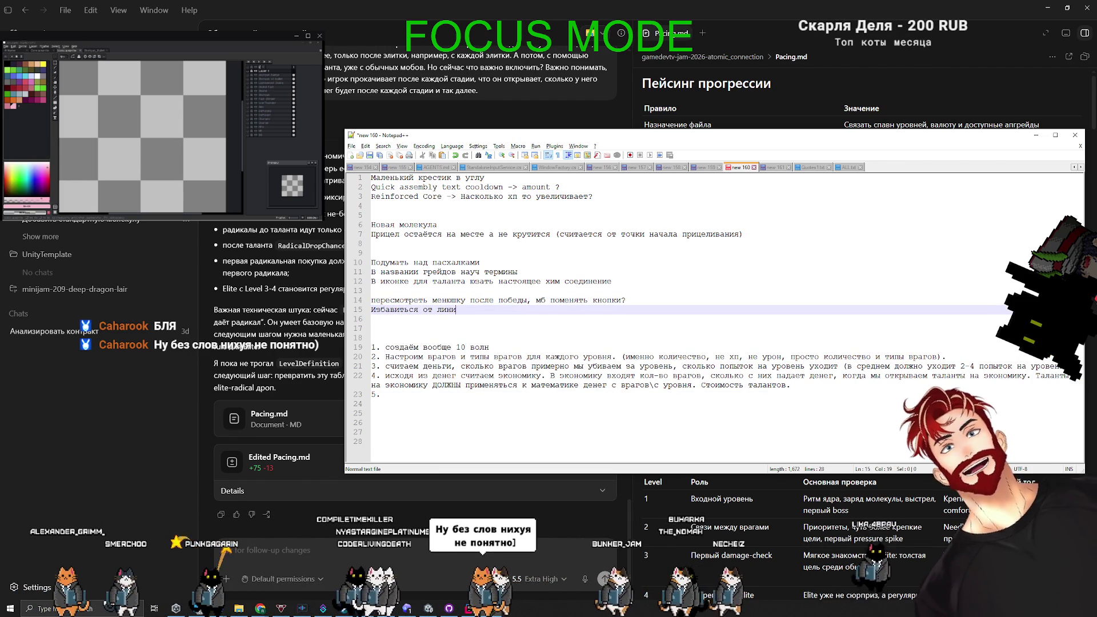
{"action": "type", "text": "и натяжения и показать её в"}
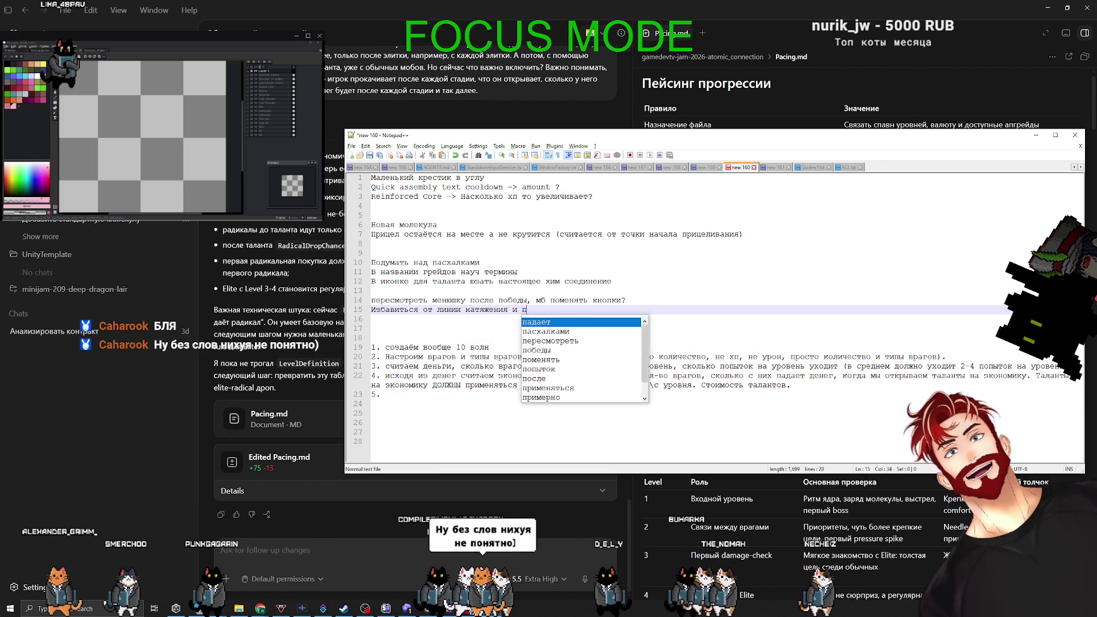
{"action": "type", "text": "изуал"}
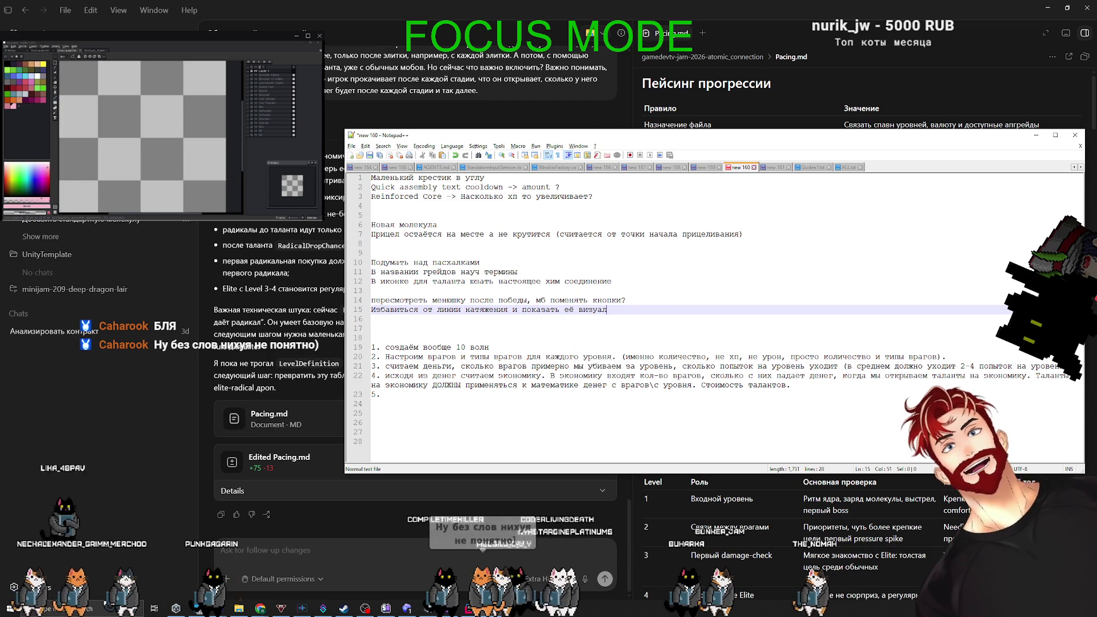
{"action": "type", "text": "ьно на враге"}
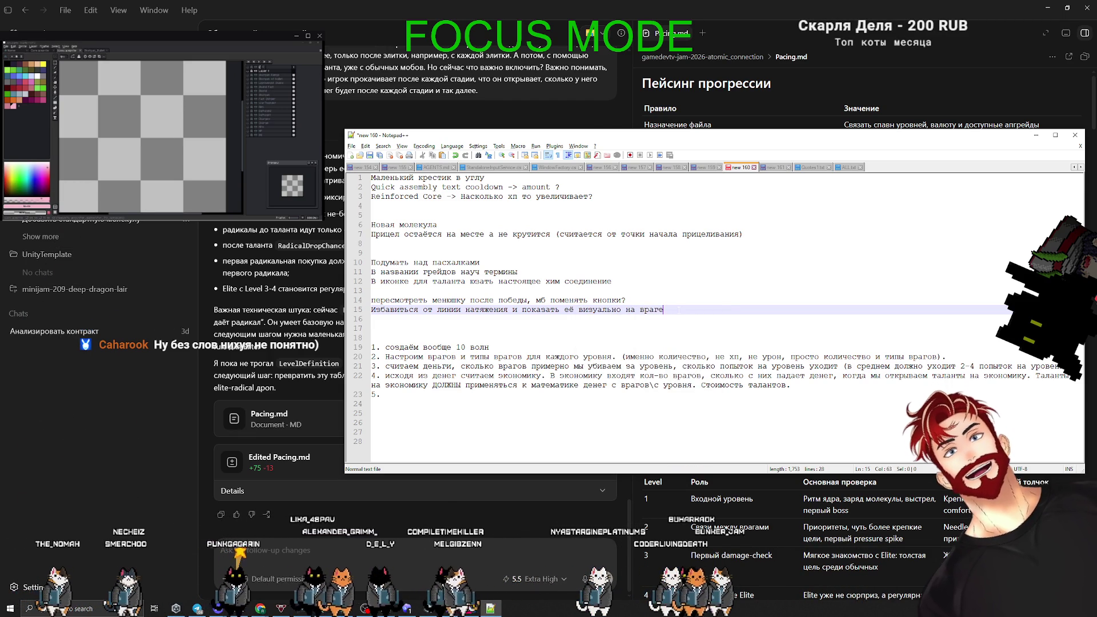
{"action": "left_click_drag", "start_coordinate": [682, 309], "coordinate": [388, 309]}
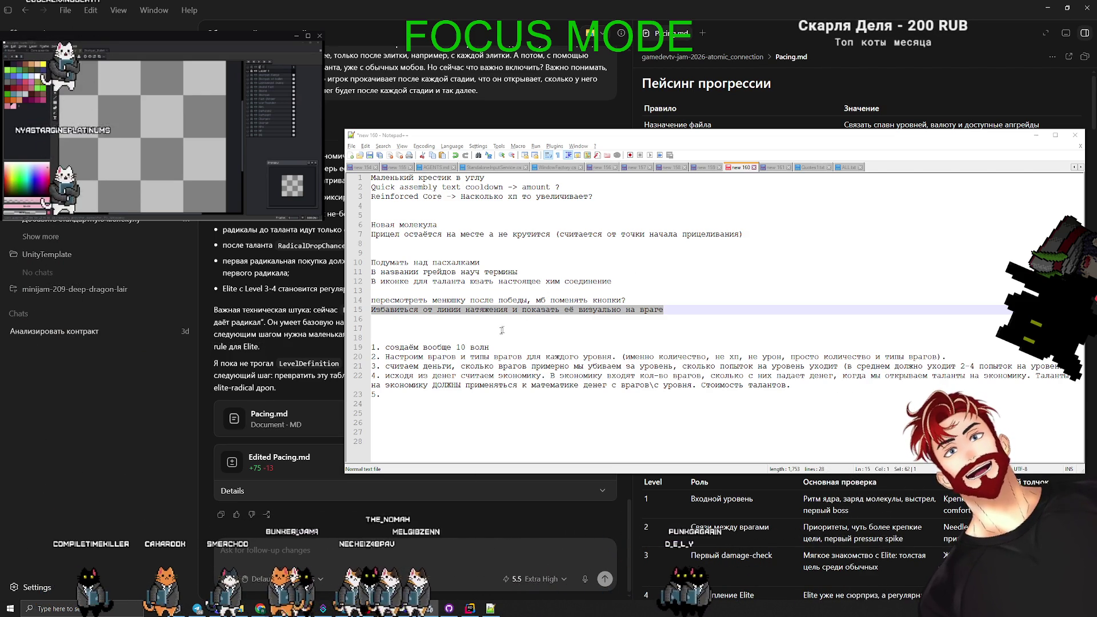
{"action": "key", "text": "alt+Tab"}
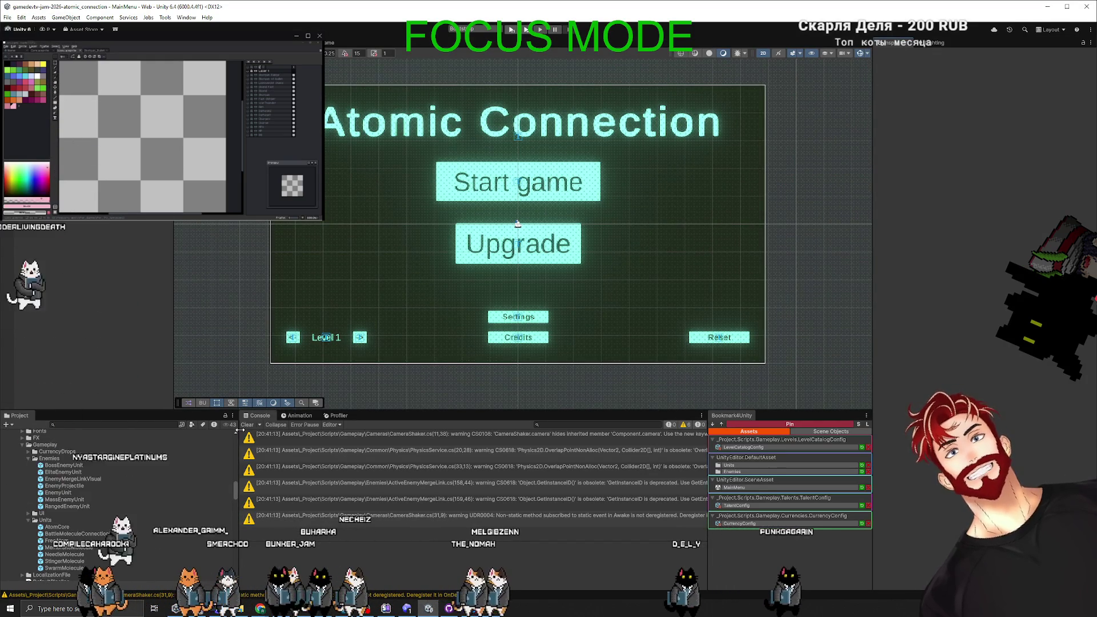
Clear the Console, play from the main menu's Start Game into a level, then stop.
{"action": "left_click", "coordinate": [245, 426]}
{"action": "left_click", "coordinate": [513, 32]}
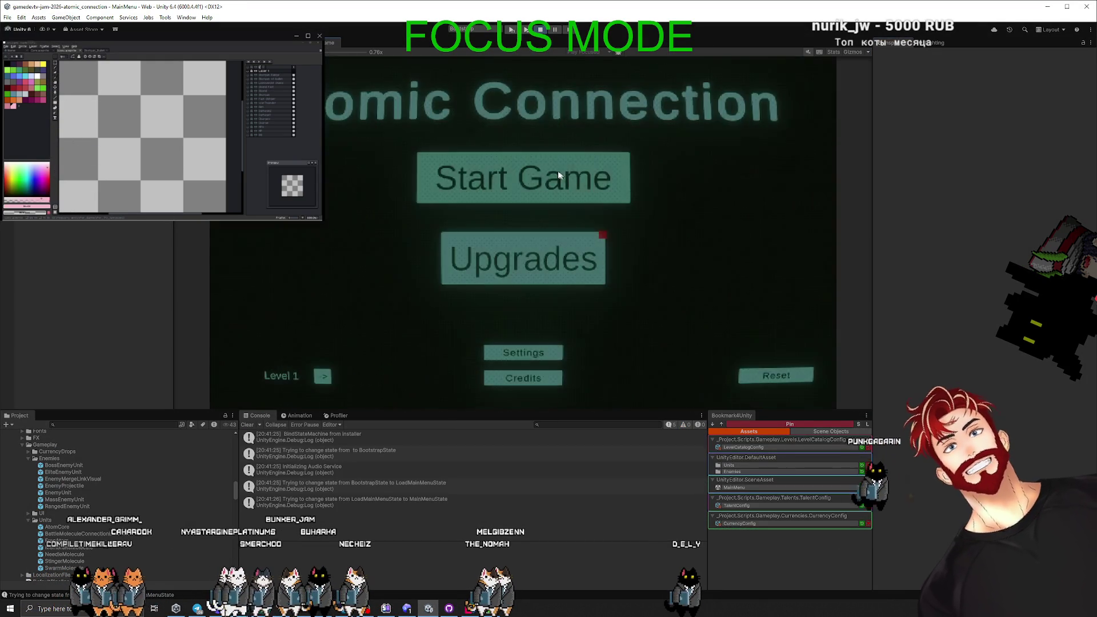
{"action": "left_click", "coordinate": [548, 177]}
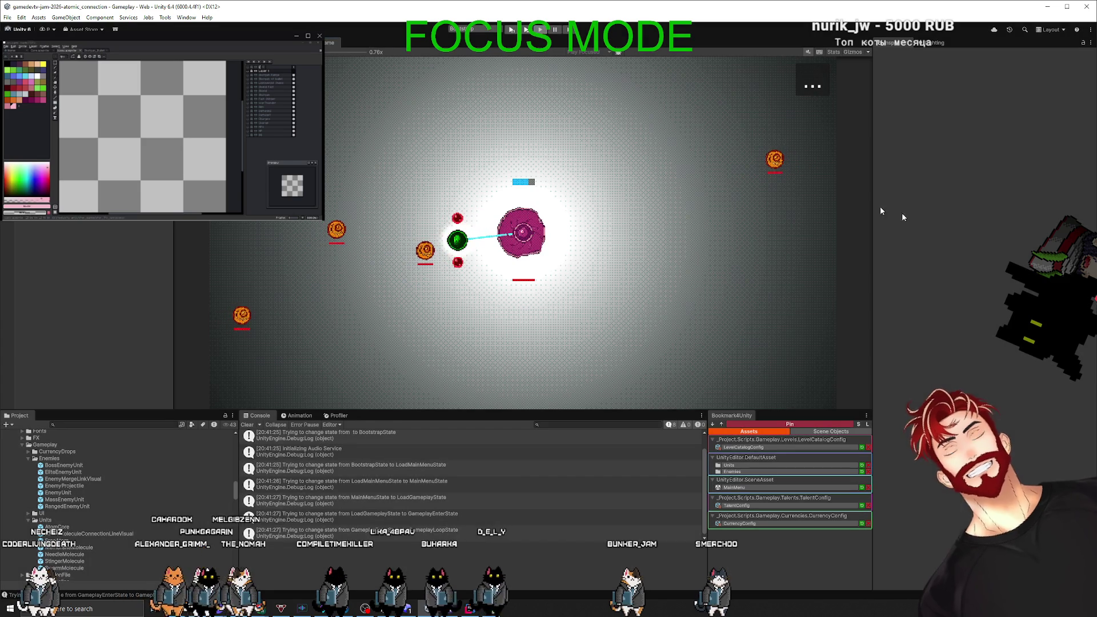
{"action": "key", "text": "ctrl+p"}
{"action": "key", "text": "alt+Tab"}
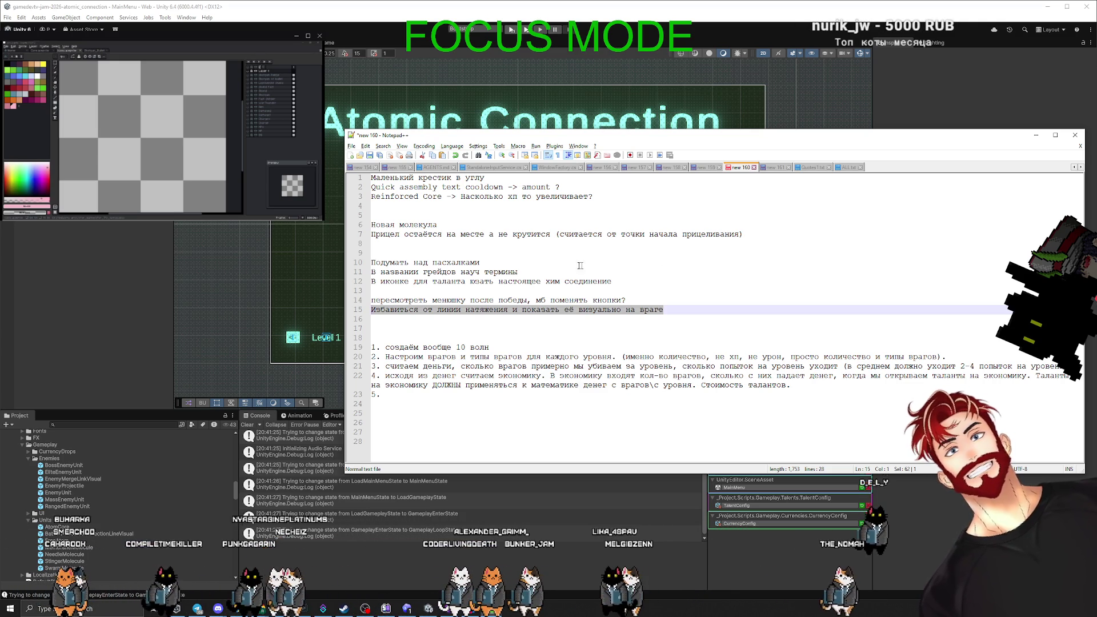
Insert step 4 after step 3: list each talent and when it's taken on the timeline (timeline = level).
{"action": "left_click", "coordinate": [400, 394]}
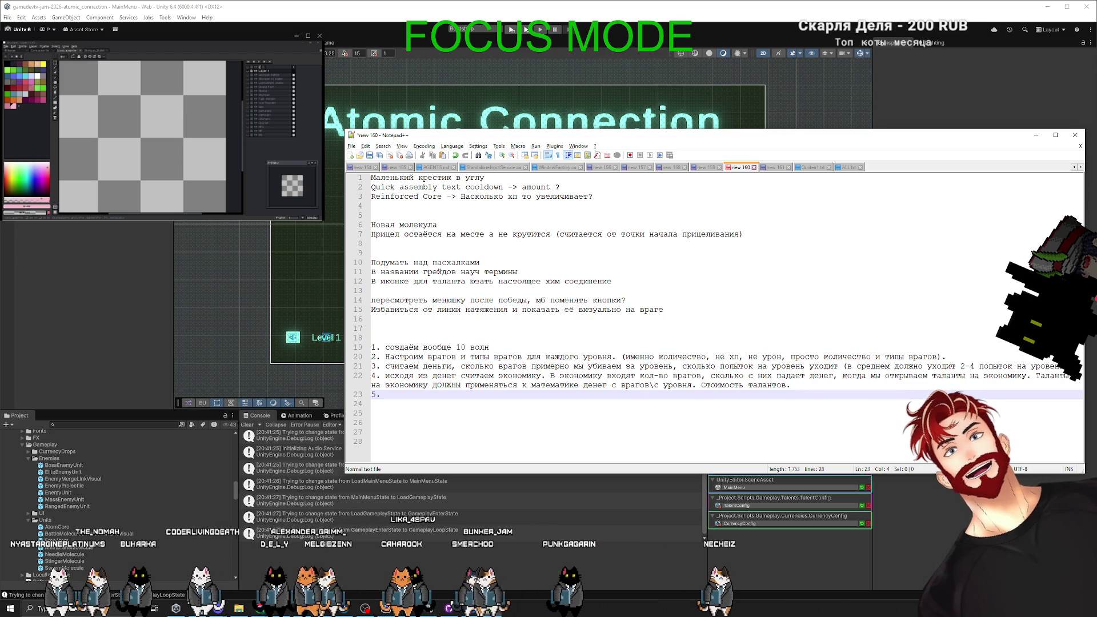
{"action": "left_click_drag", "start_coordinate": [791, 385], "coordinate": [770, 386]}
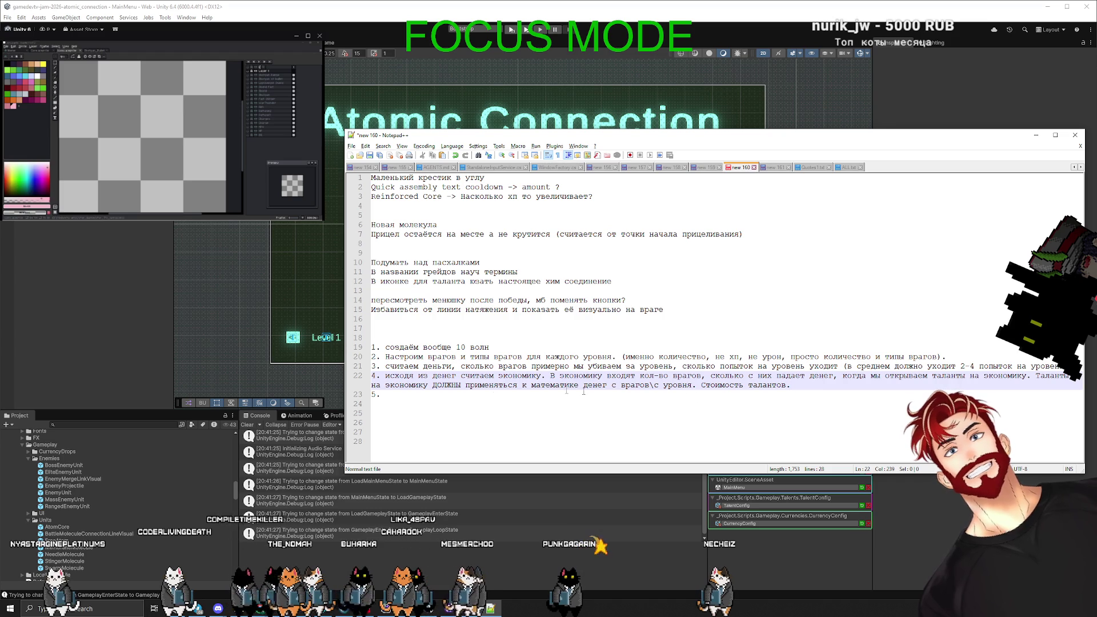
{"action": "left_click", "coordinate": [421, 395]}
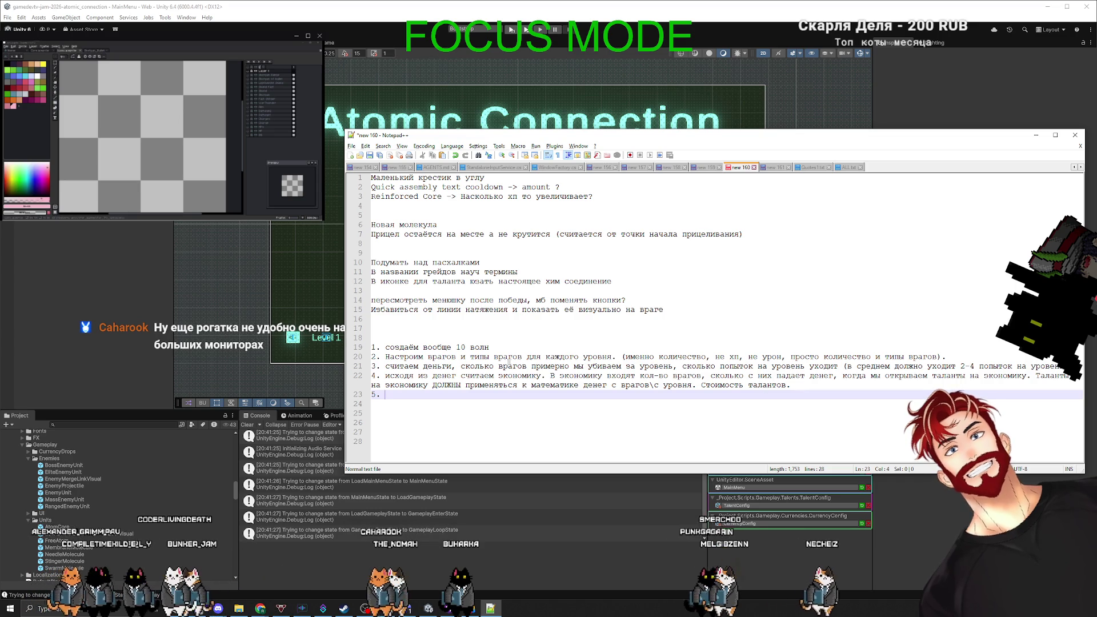
{"action": "left_click", "coordinate": [503, 366]}
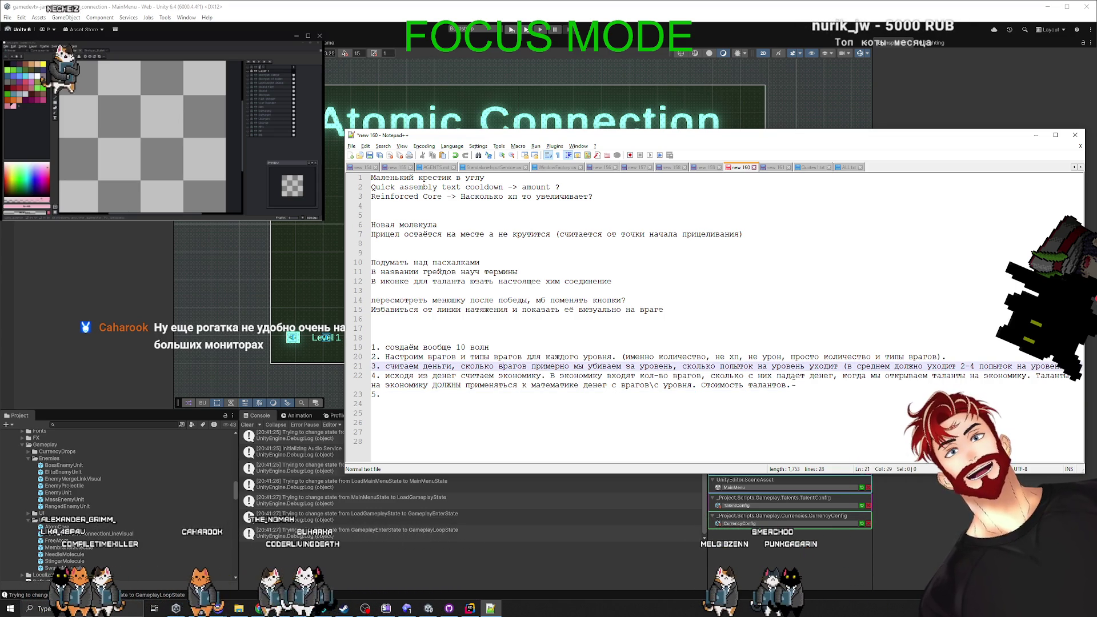
{"action": "key", "text": "End"}
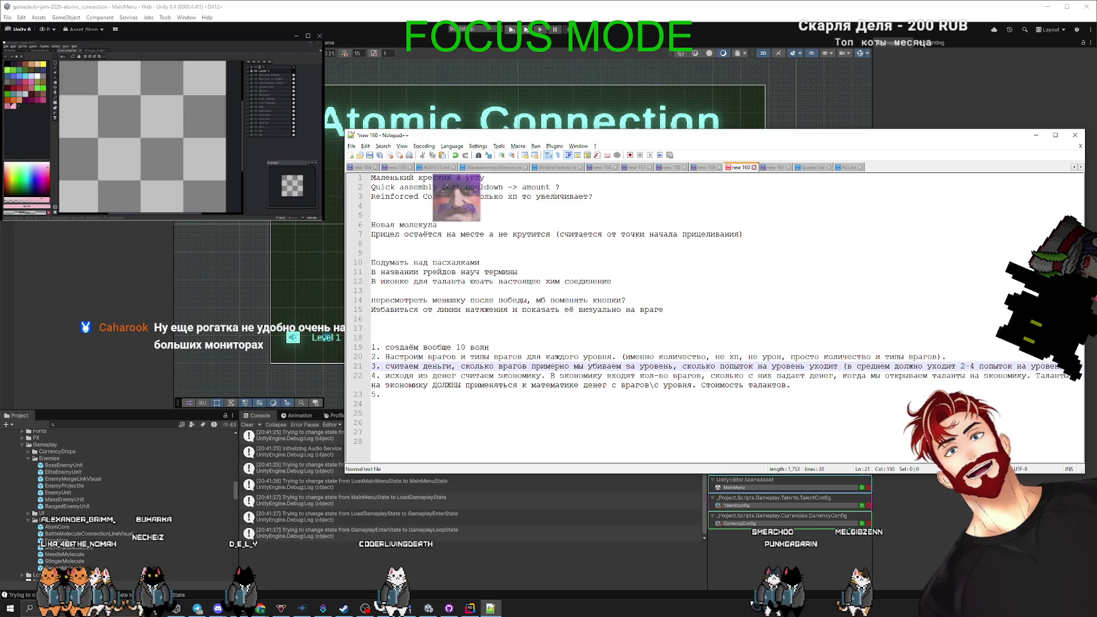
{"action": "key", "text": "Return"}
{"action": "type", "text": "4."}
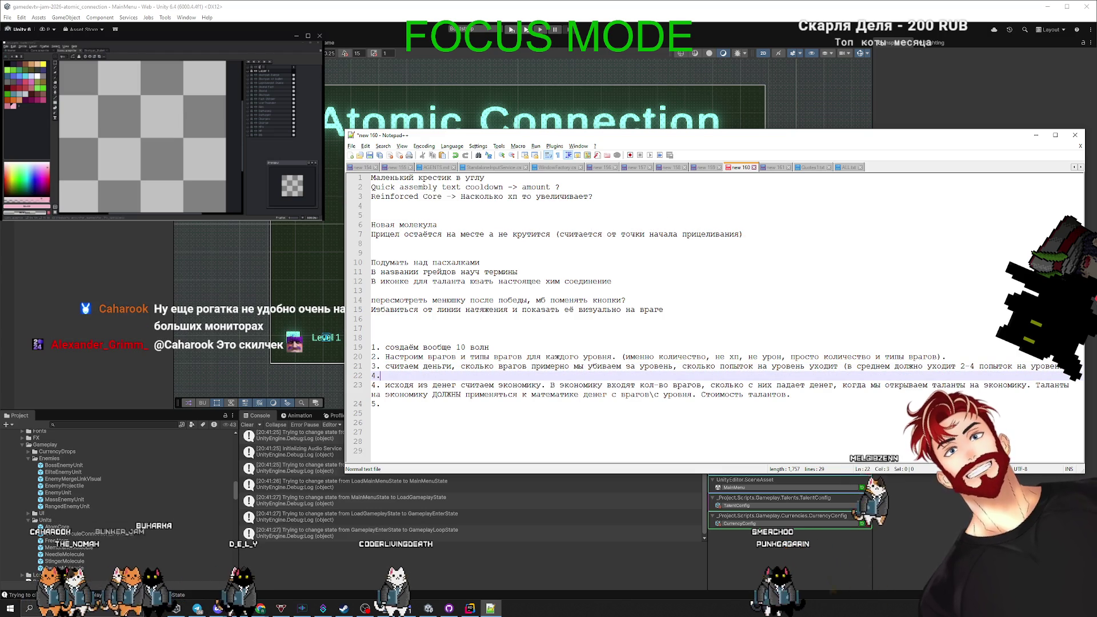
{"action": "type", "text": " Считаем та"}
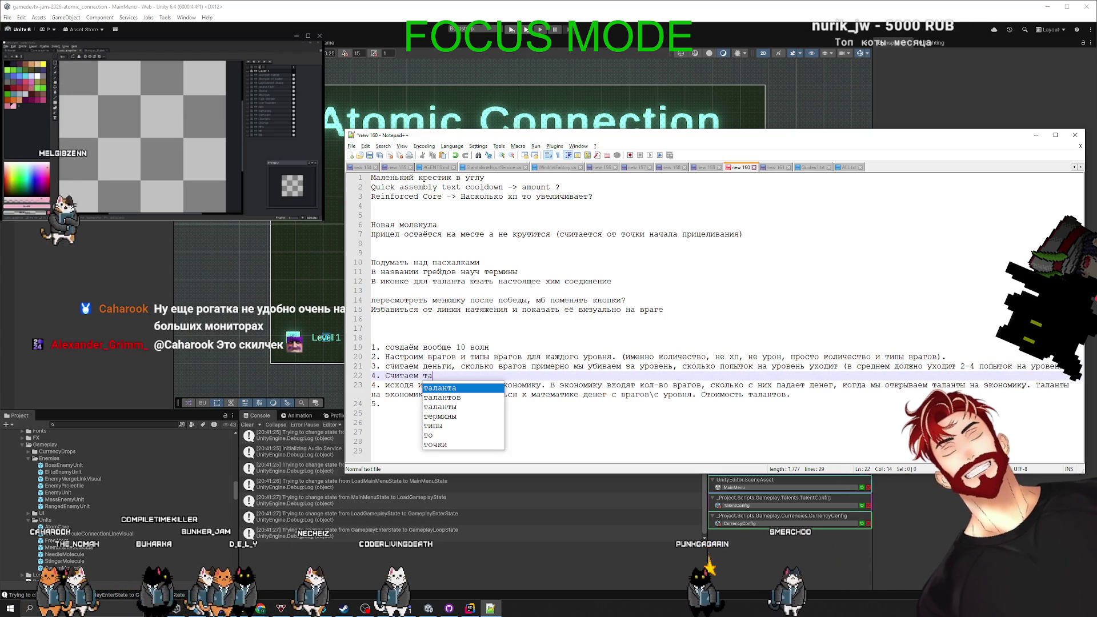
{"action": "type", "text": "ланты, к"}
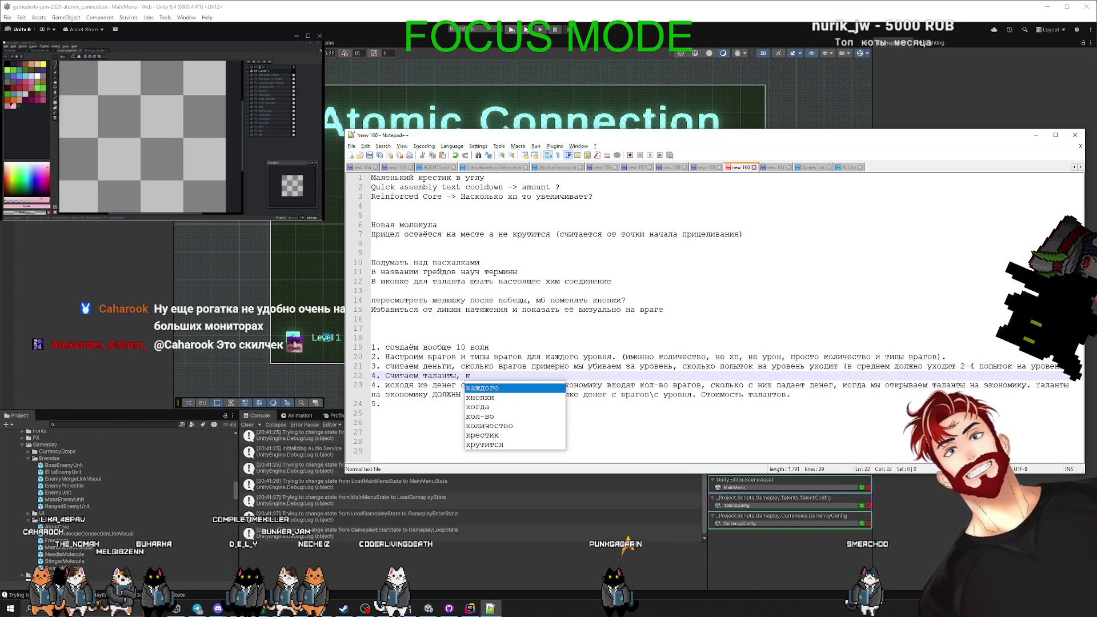
{"action": "key", "text": "BackSpace"}
{"action": "type", "text": "берём каждй"}
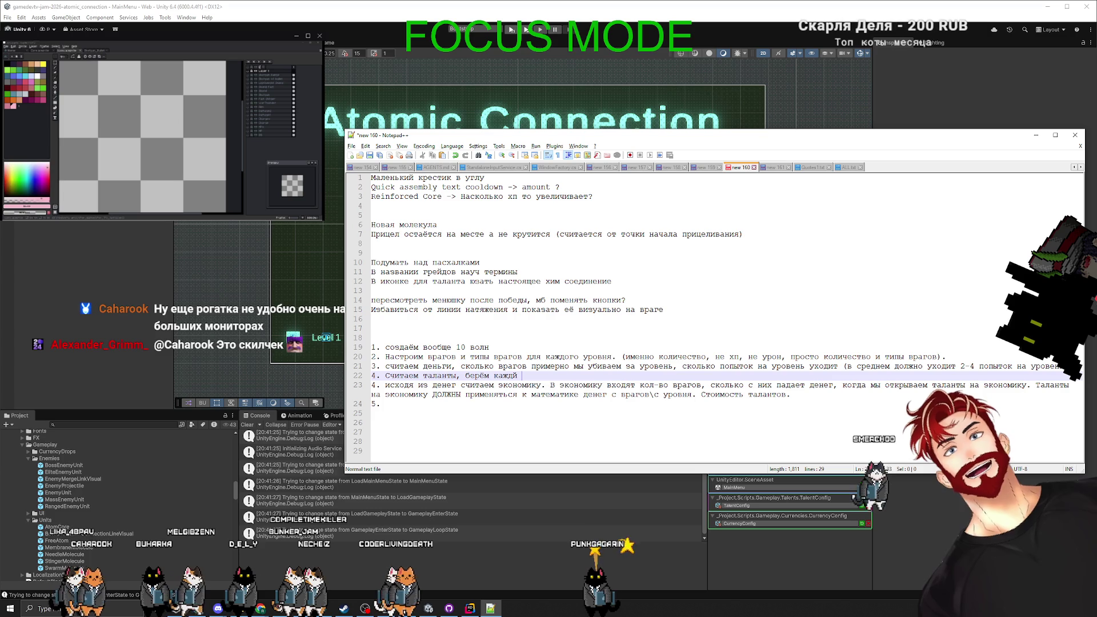
{"action": "key", "text": "BackSpace"}
{"action": "key", "text": "BackSpace"}
{"action": "type", "text": "ый тал"}
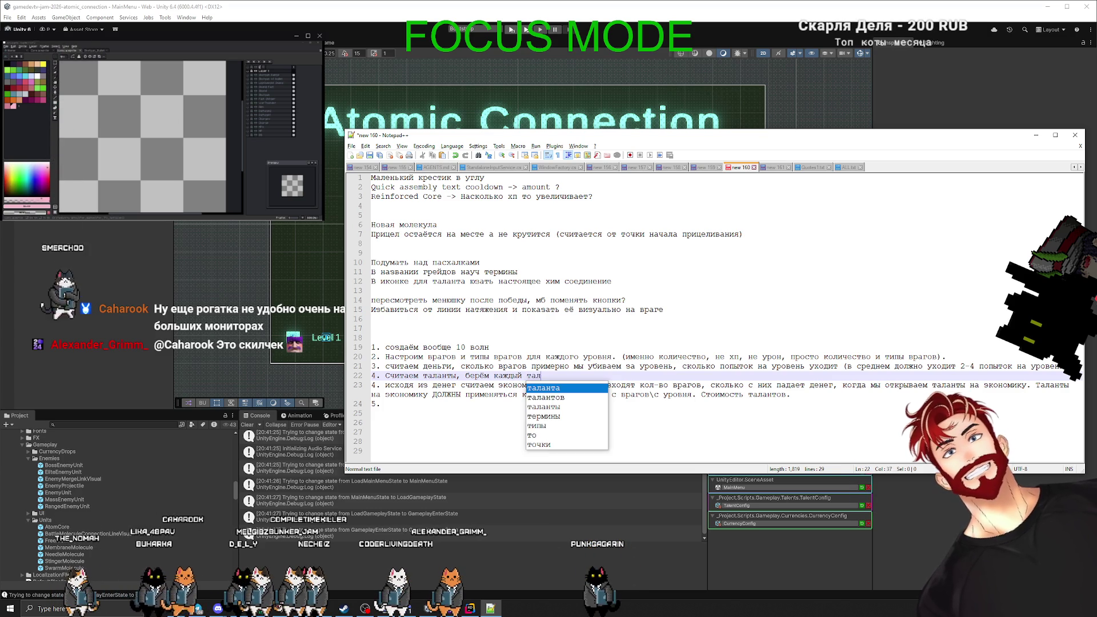
{"action": "type", "text": "ант и раписыва"}
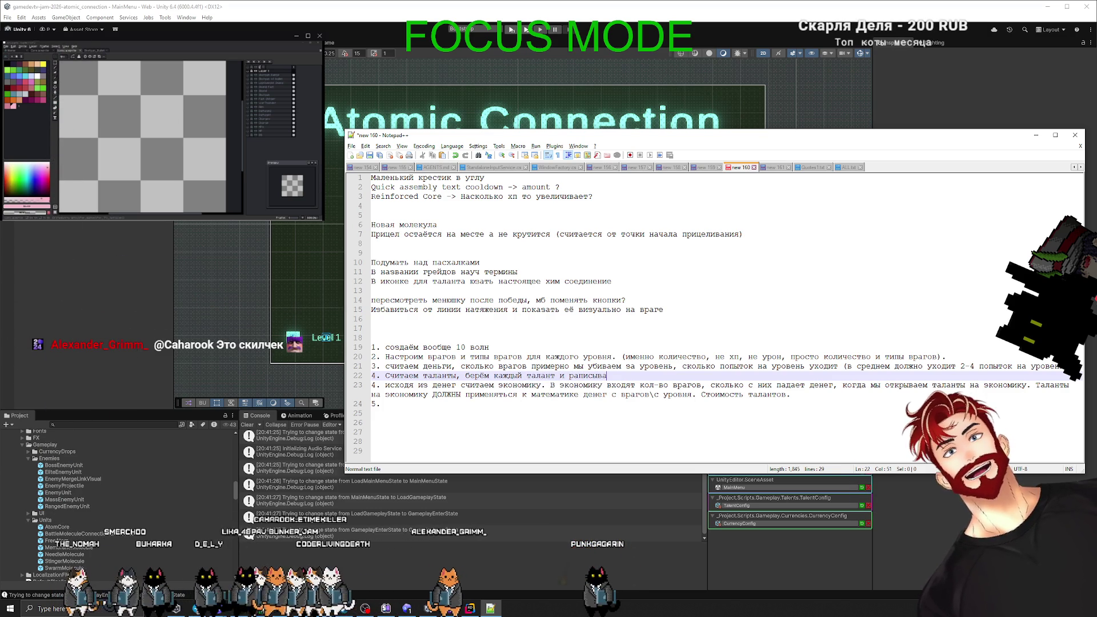
{"action": "type", "text": "ем когда он бе"}
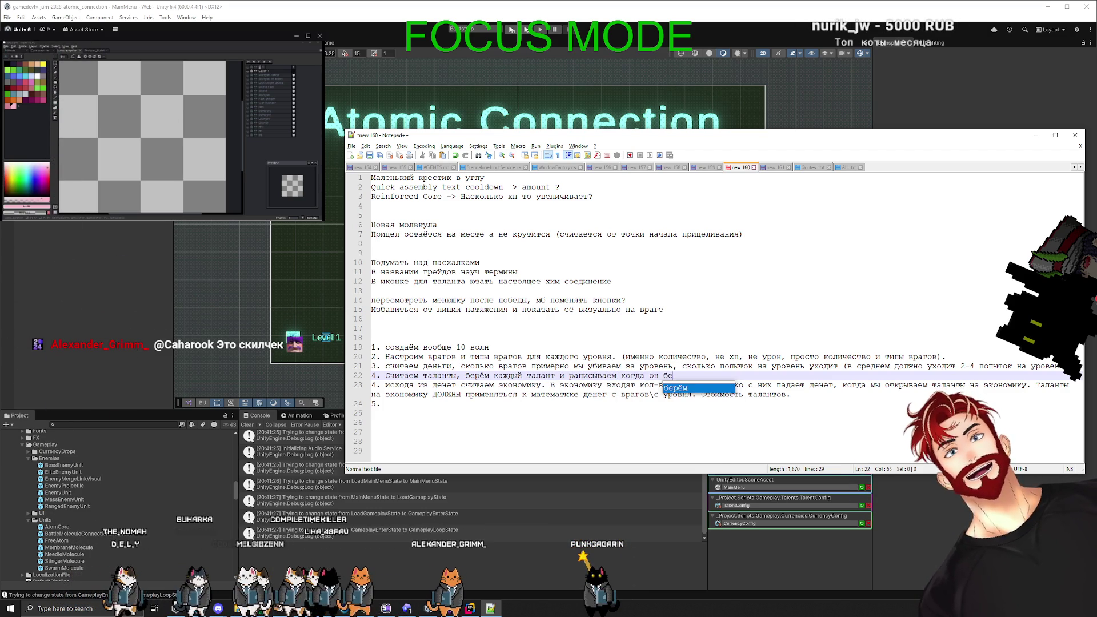
{"action": "type", "text": "рётся на таймлайне"}
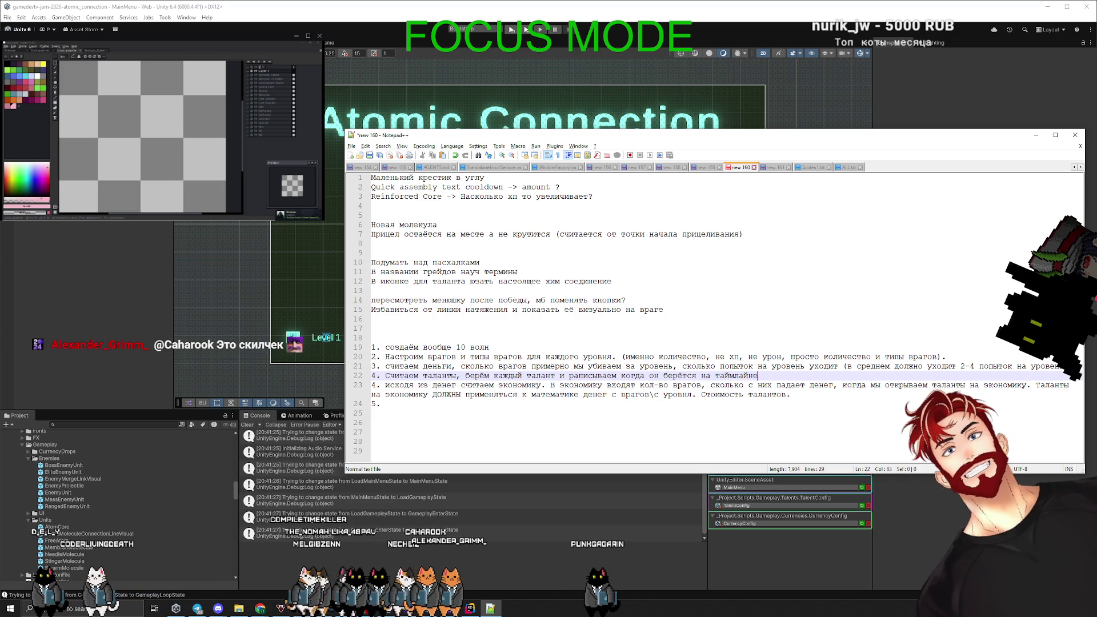
{"action": "type", "text": " (таймлайн "}
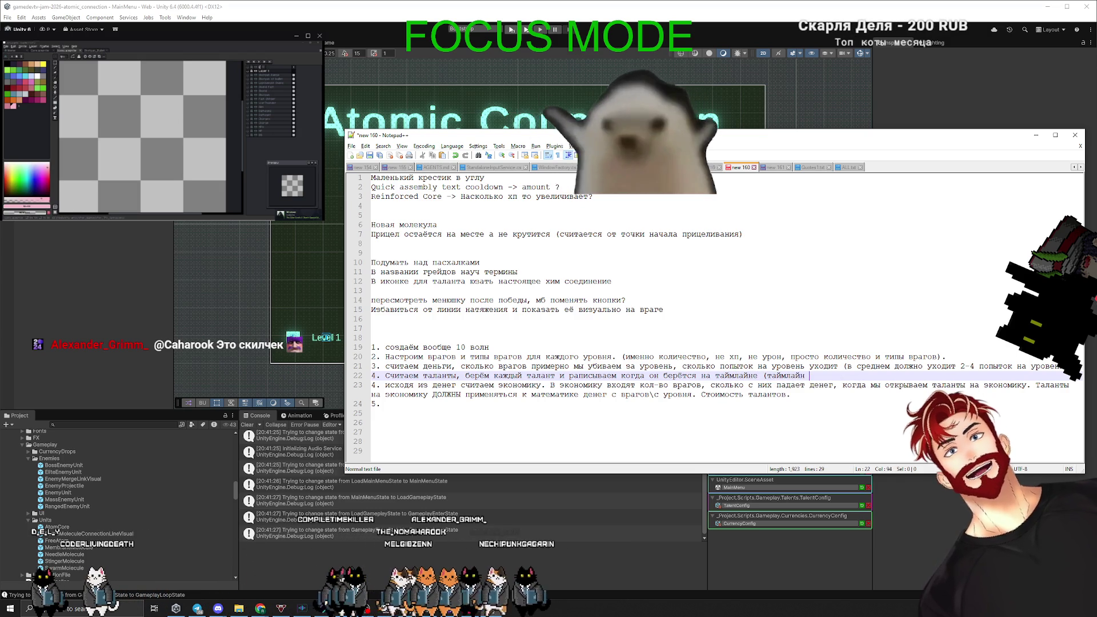
{"action": "type", "text": "= уровень)"}
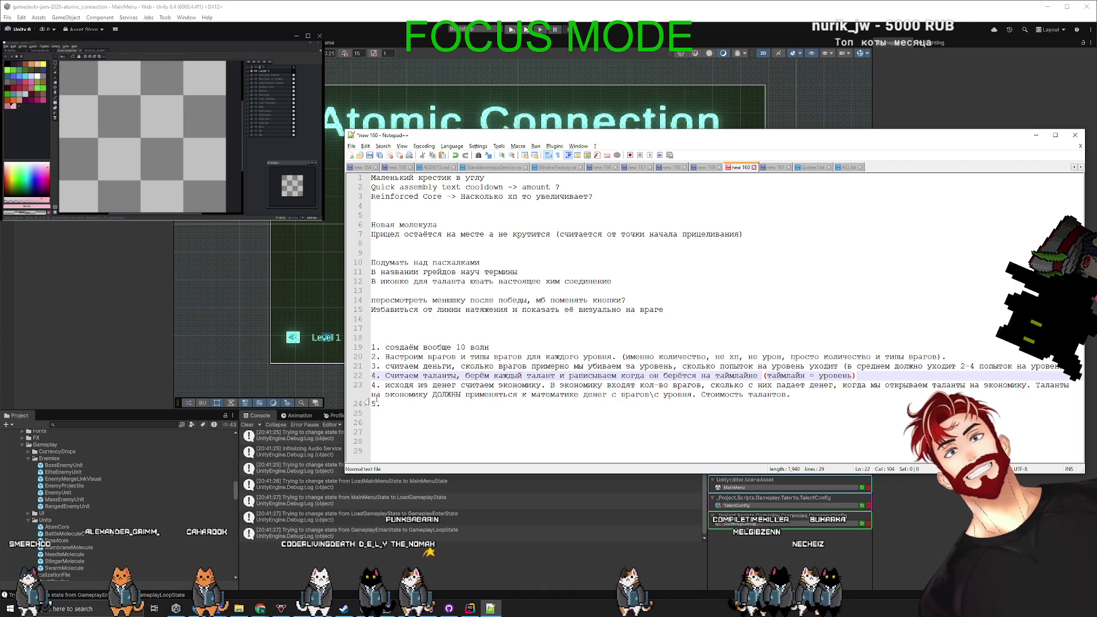
Renumber the economy item to 5, add 'Высчитываем… (учитывая предыдущие)', and start 'Теперь мы считаем уже урон\хп'.
{"action": "double_click", "coordinate": [374, 385]}
{"action": "type", "text": "5"}
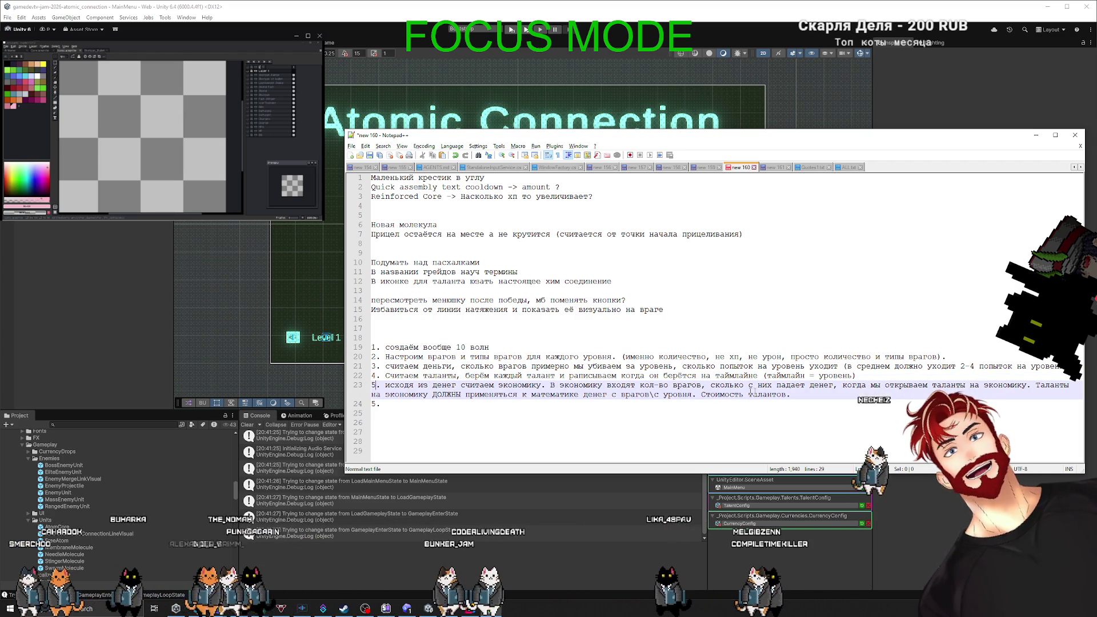
{"action": "left_click", "coordinate": [701, 394]}
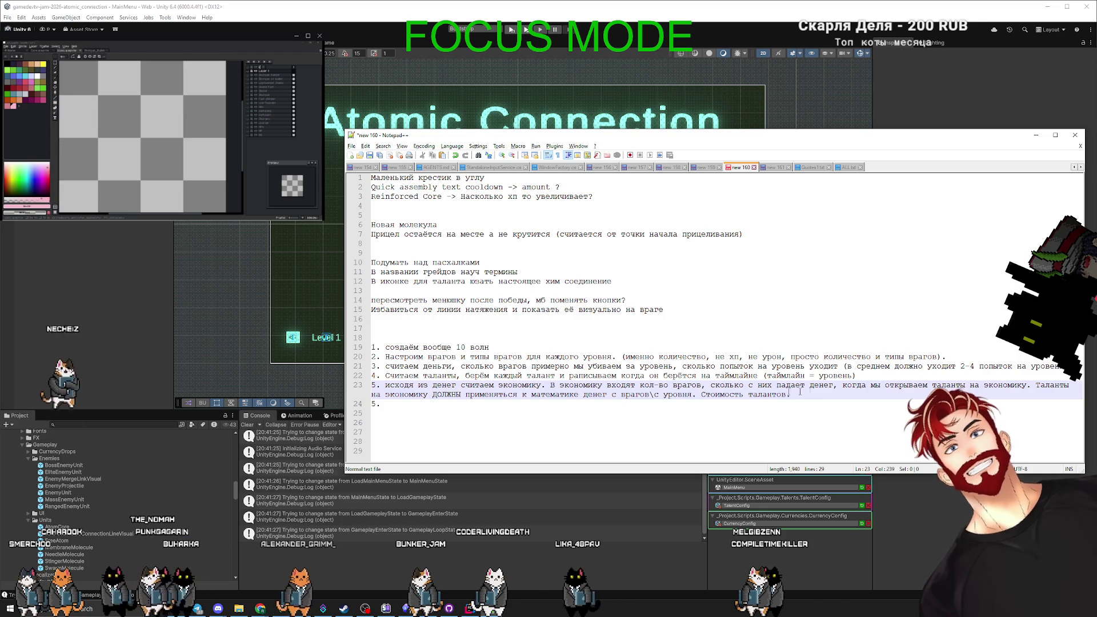
{"action": "type", "text": "Высчитываем"}
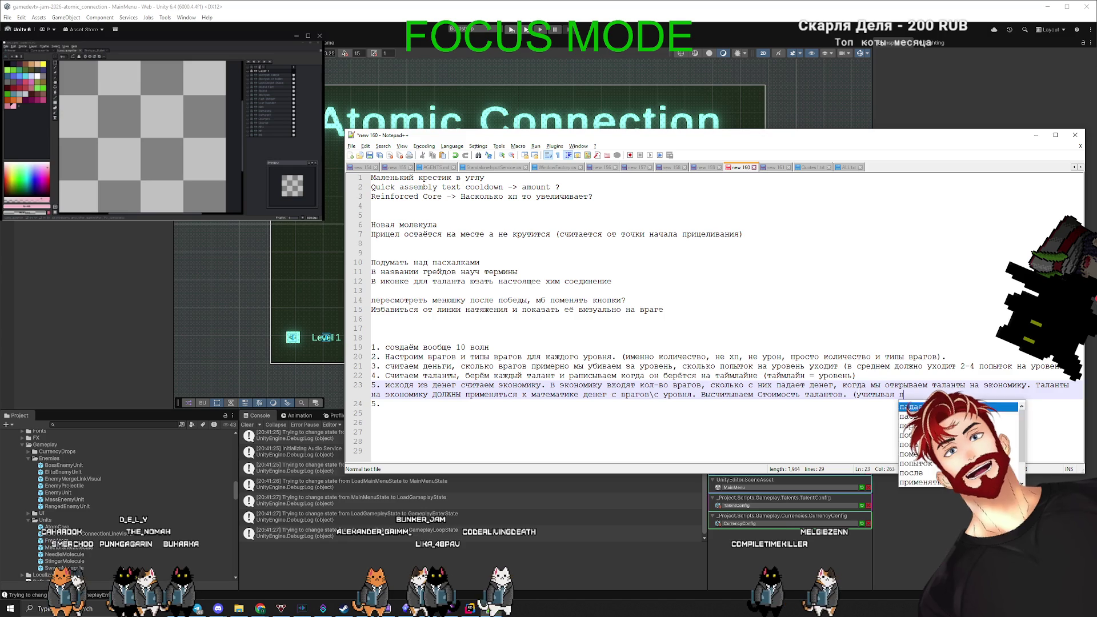
{"action": "type", "text": "ду"}
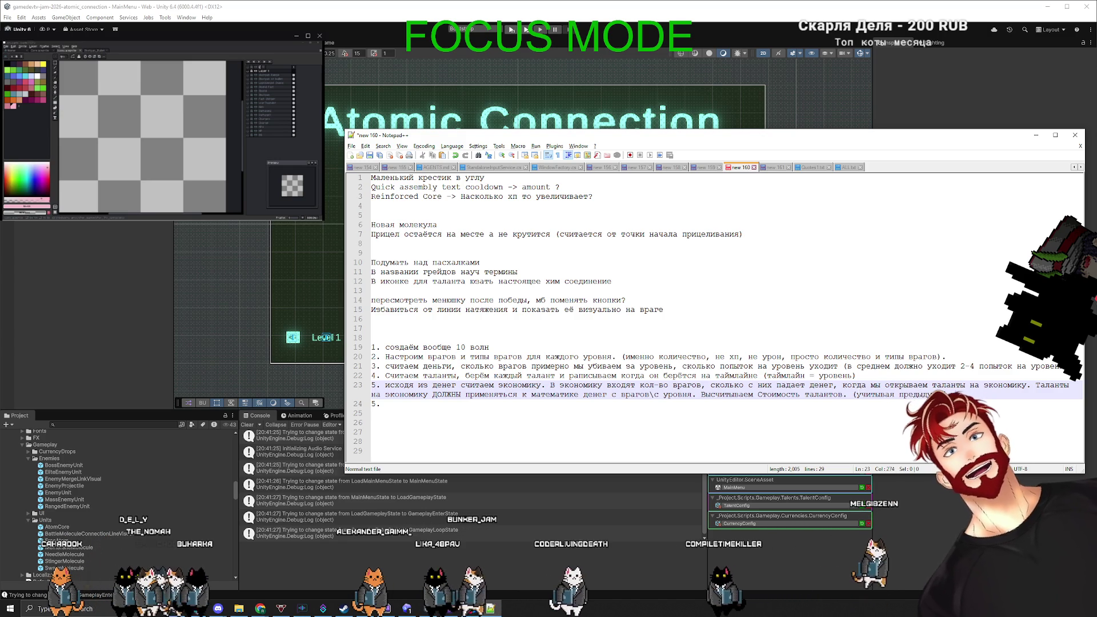
{"action": "type", "text": "щие)"}
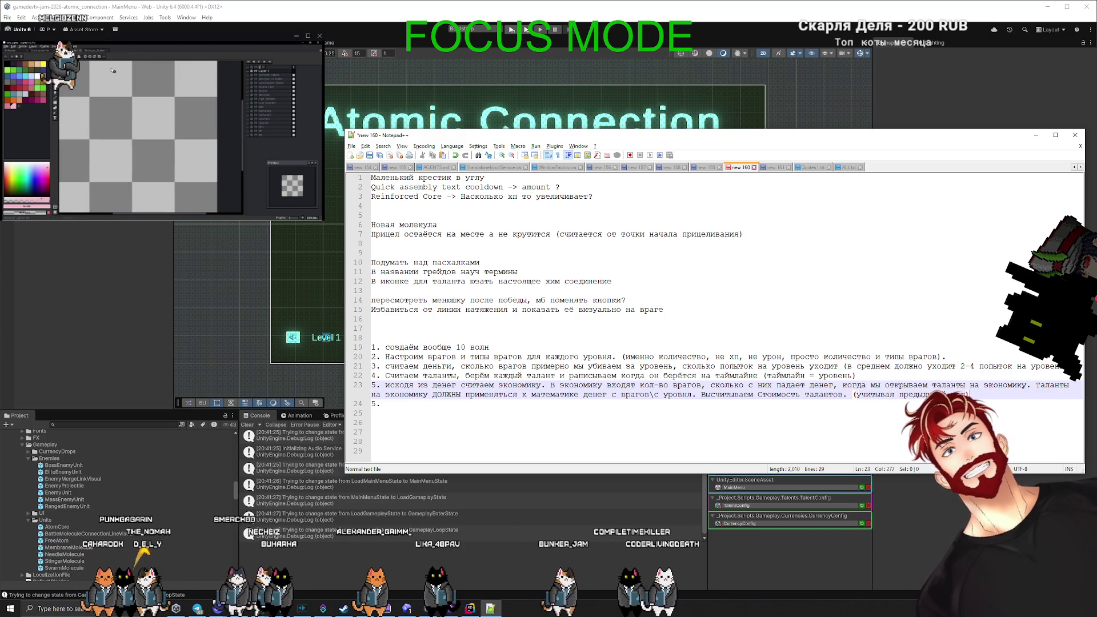
{"action": "key", "text": "Down"}
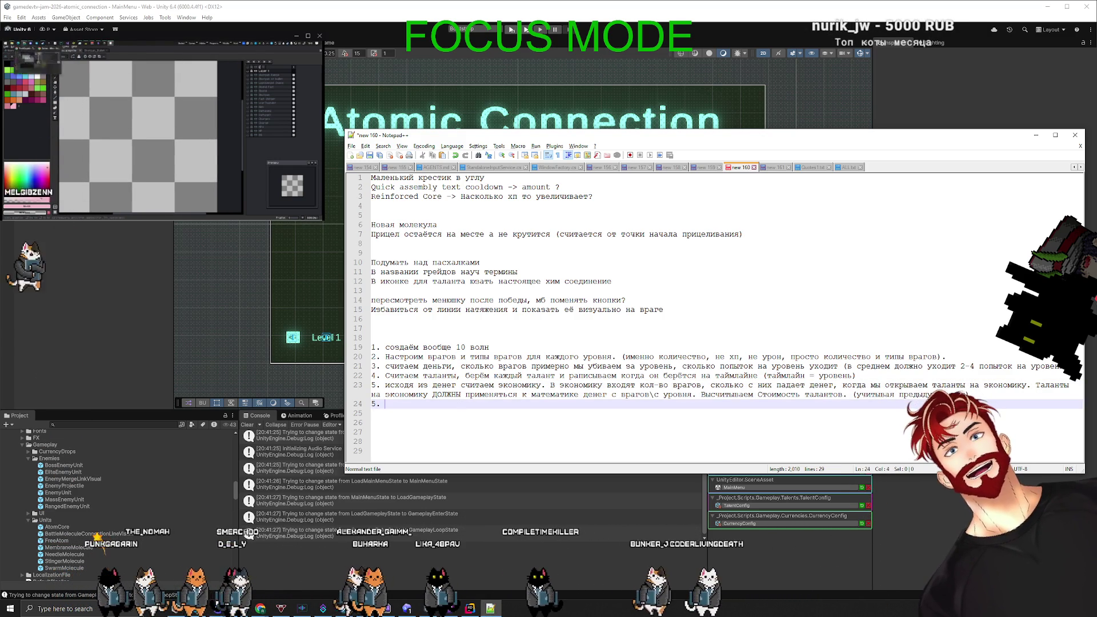
{"action": "type", "text": "Теперь мы "}
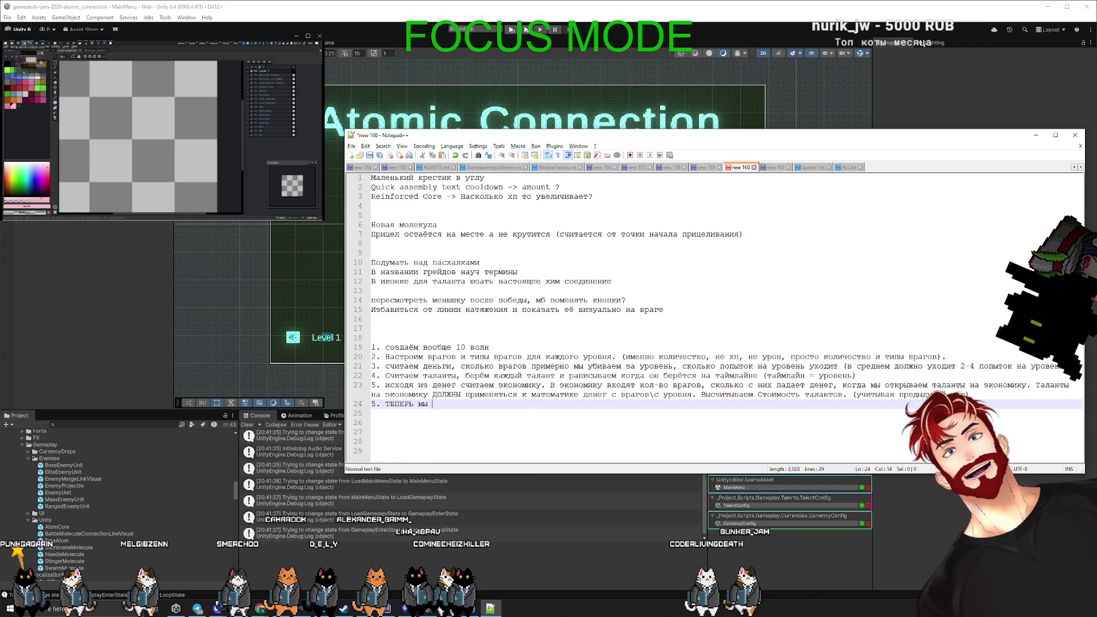
{"action": "type", "text": "считаем уже уро"}
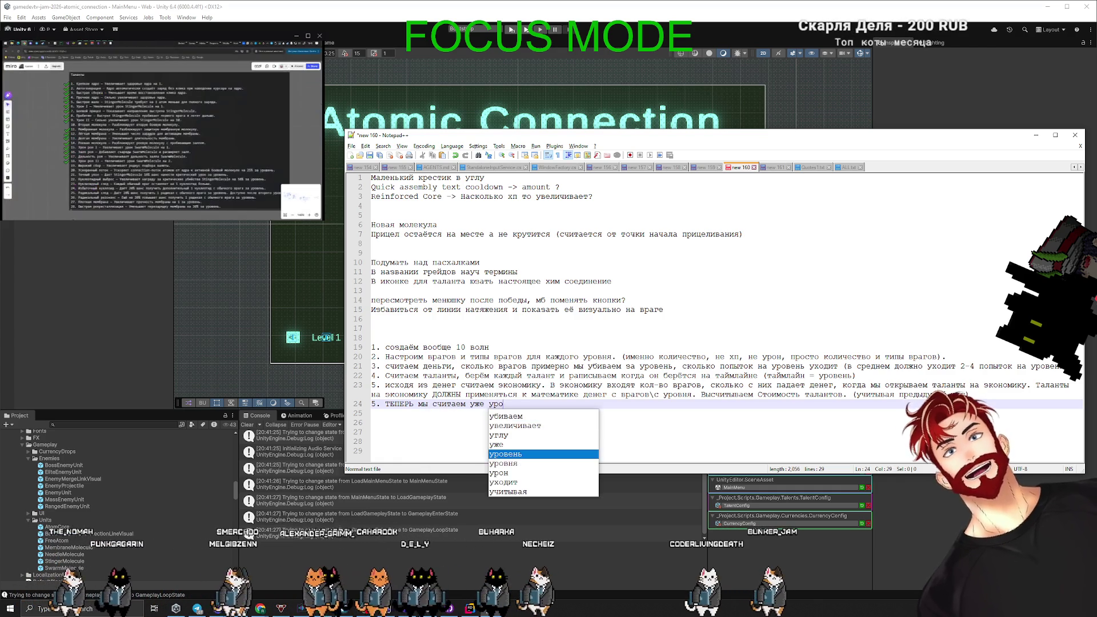
{"action": "type", "text": "н\\хп"}
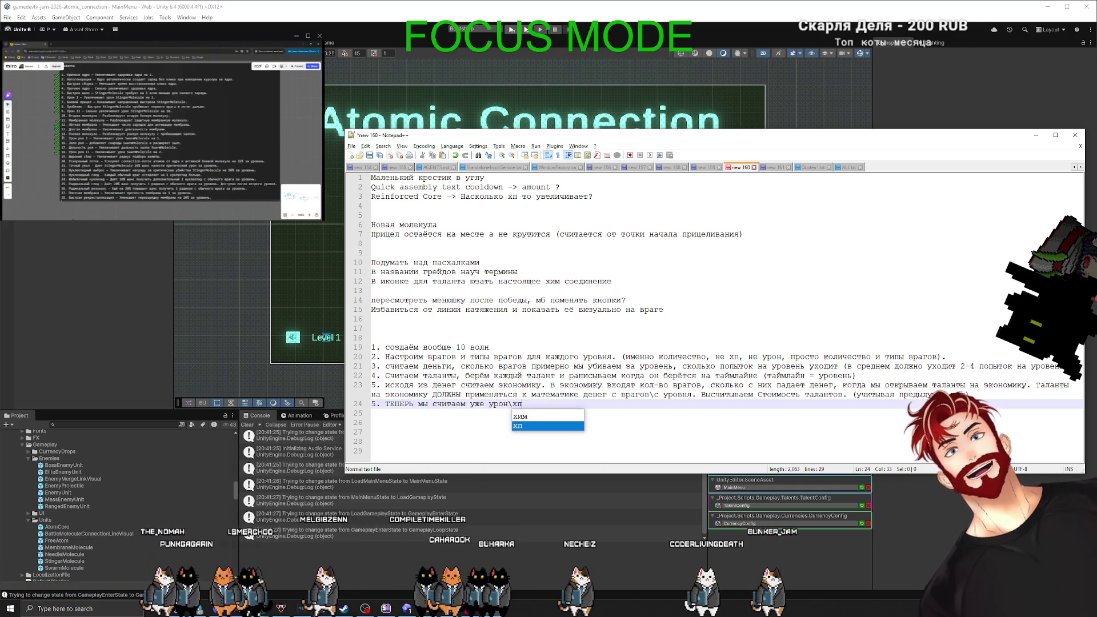
Reread the plan items one by one, from item 1 through the economy item.
{"action": "left_click", "coordinate": [8, 164]}
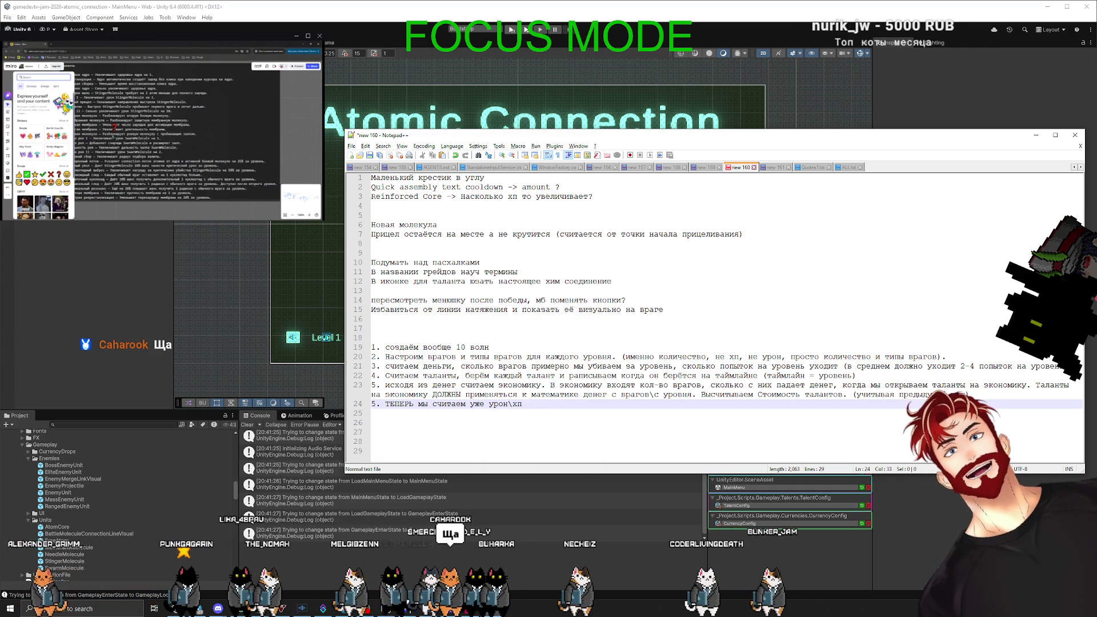
{"action": "left_click", "coordinate": [372, 441]}
{"action": "left_click", "coordinate": [501, 344]}
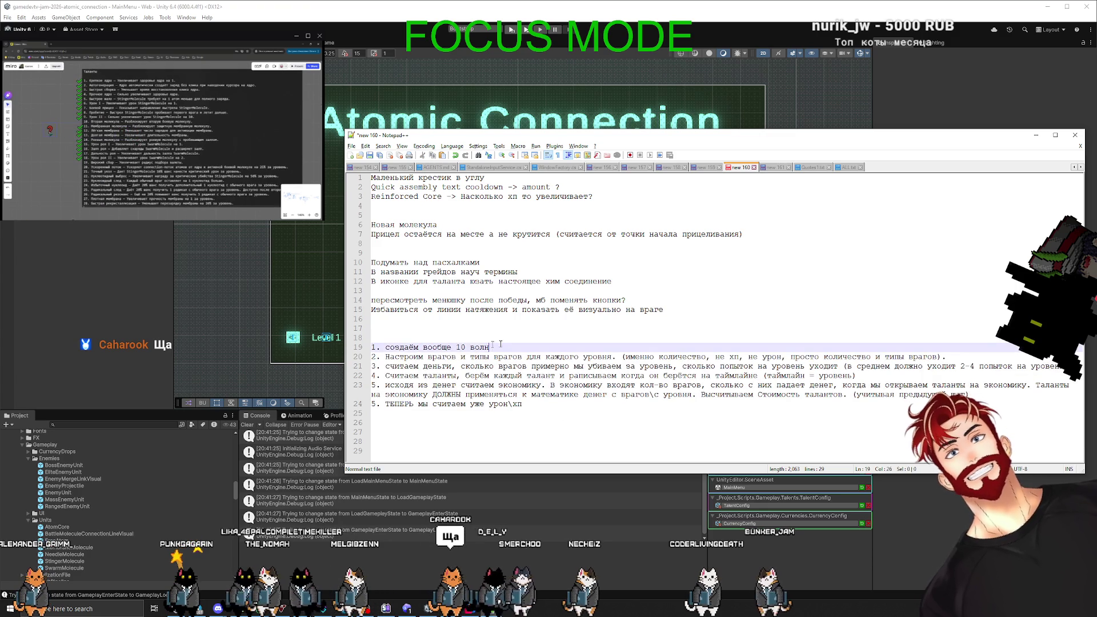
{"action": "left_click", "coordinate": [404, 356]}
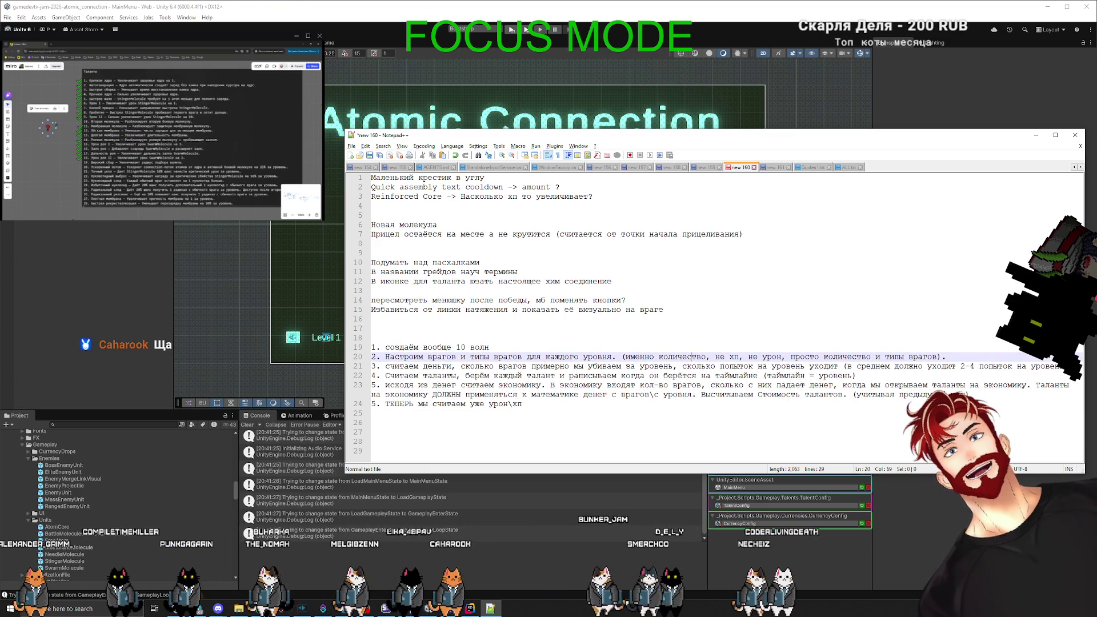
{"action": "left_click", "coordinate": [858, 366]}
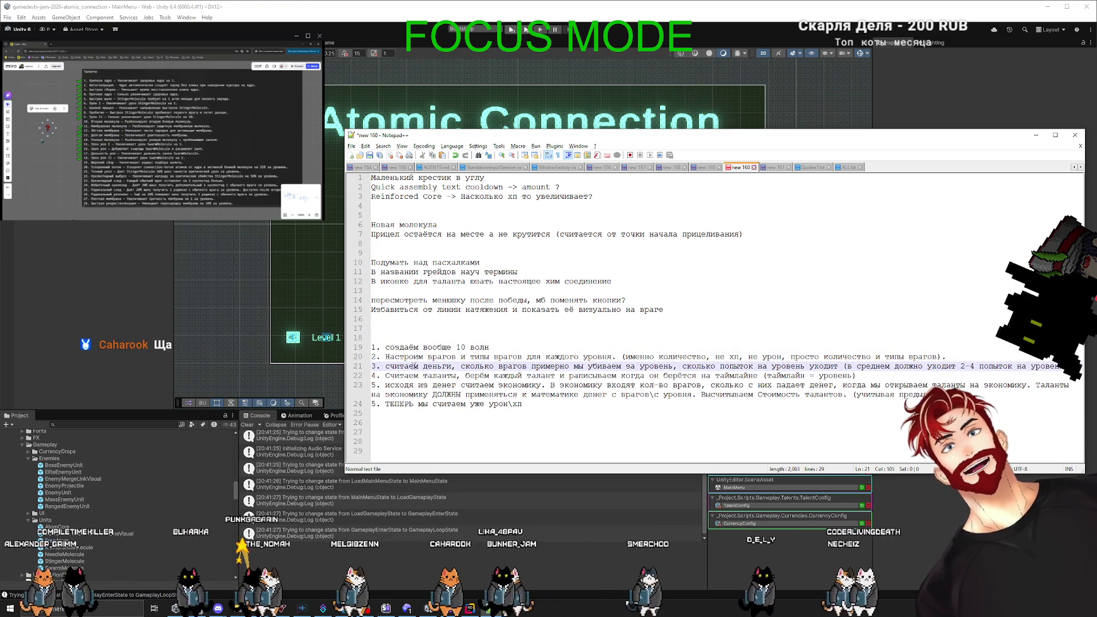
{"action": "left_click", "coordinate": [550, 366]}
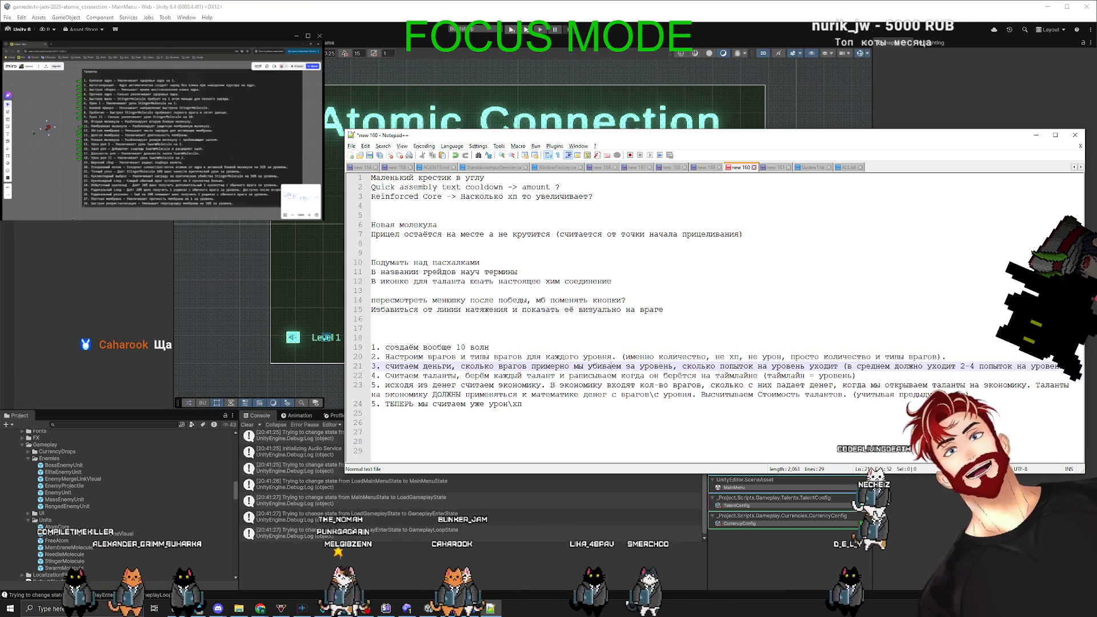
{"action": "left_click", "coordinate": [862, 375]}
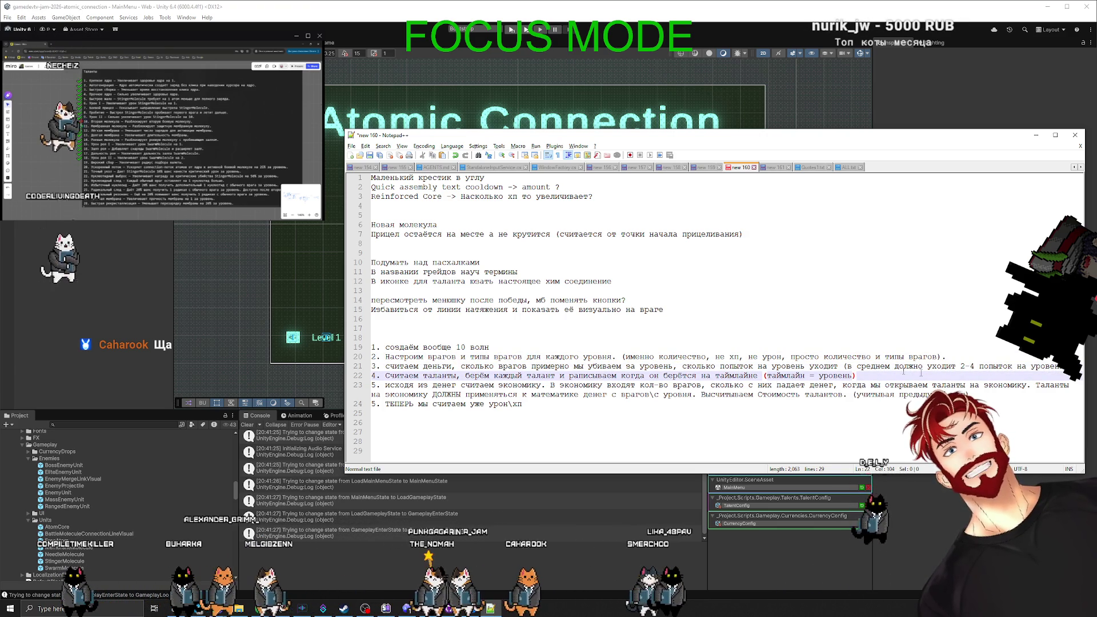
{"action": "left_click", "coordinate": [438, 376]}
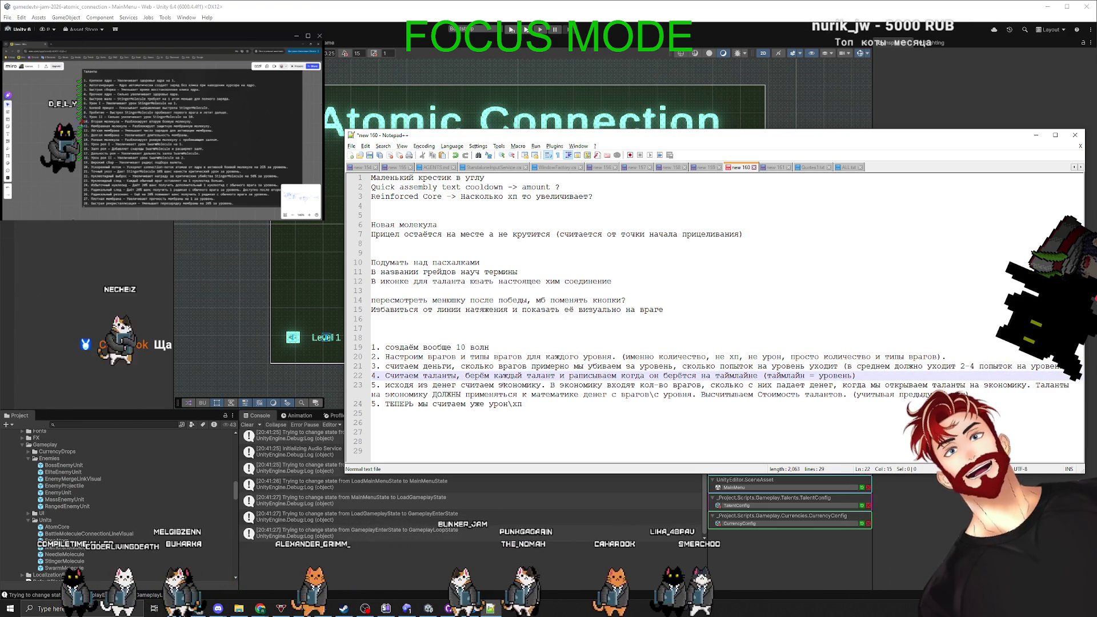
{"action": "left_click", "coordinate": [688, 385]}
{"action": "left_click", "coordinate": [860, 376]}
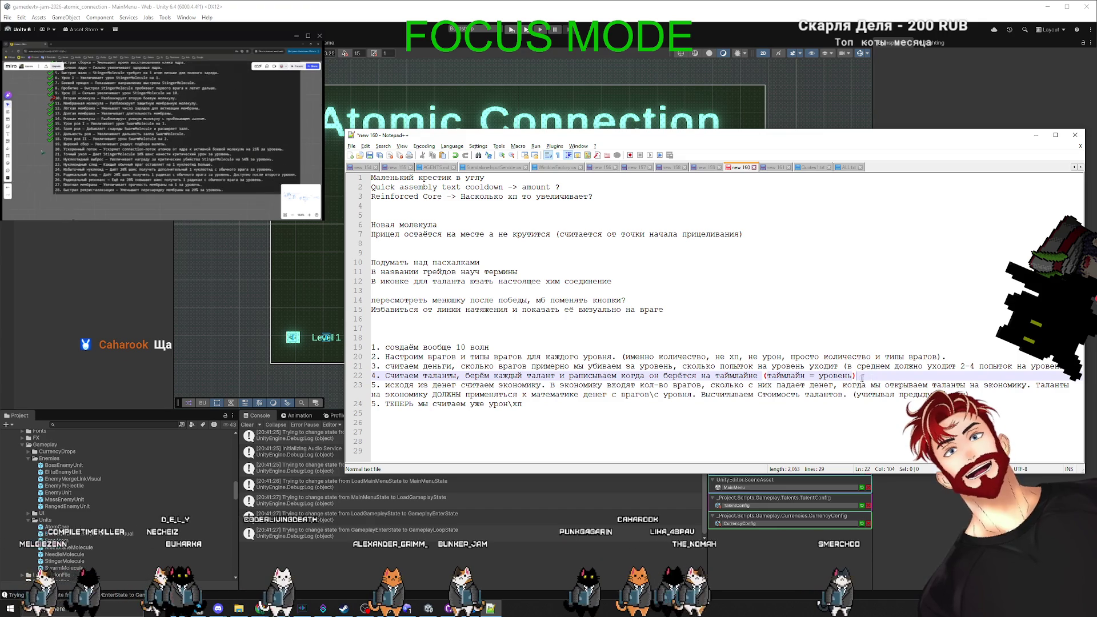
{"action": "left_click", "coordinate": [394, 385]}
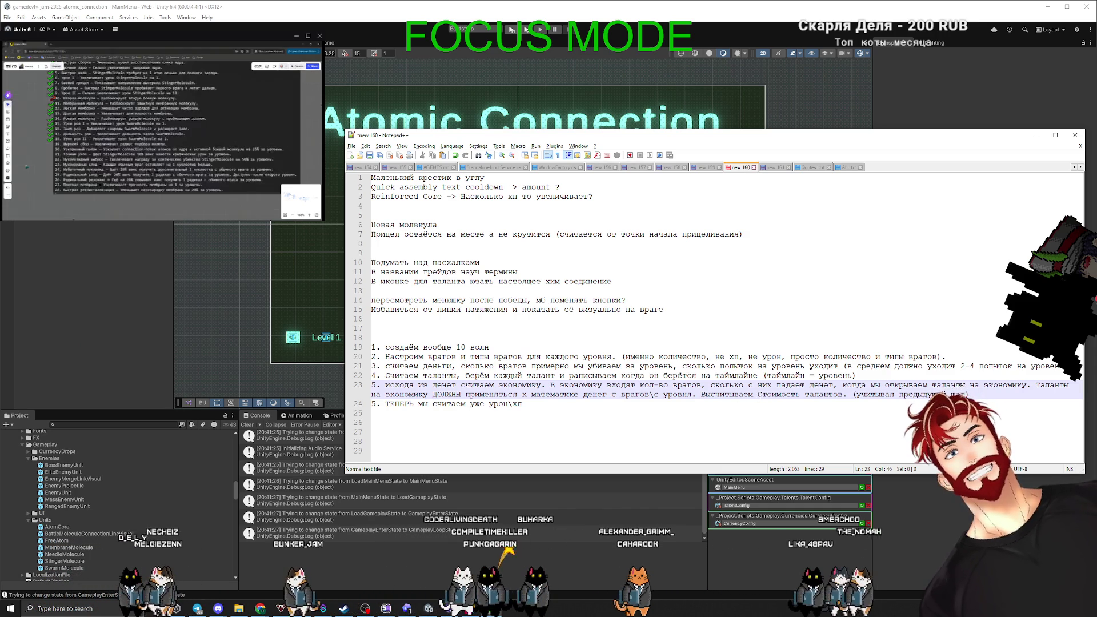
Delete 'ТЕПЕРЬ мы' so the last item reads 'считаем уже урон\хп'.
{"action": "left_click", "coordinate": [528, 405]}
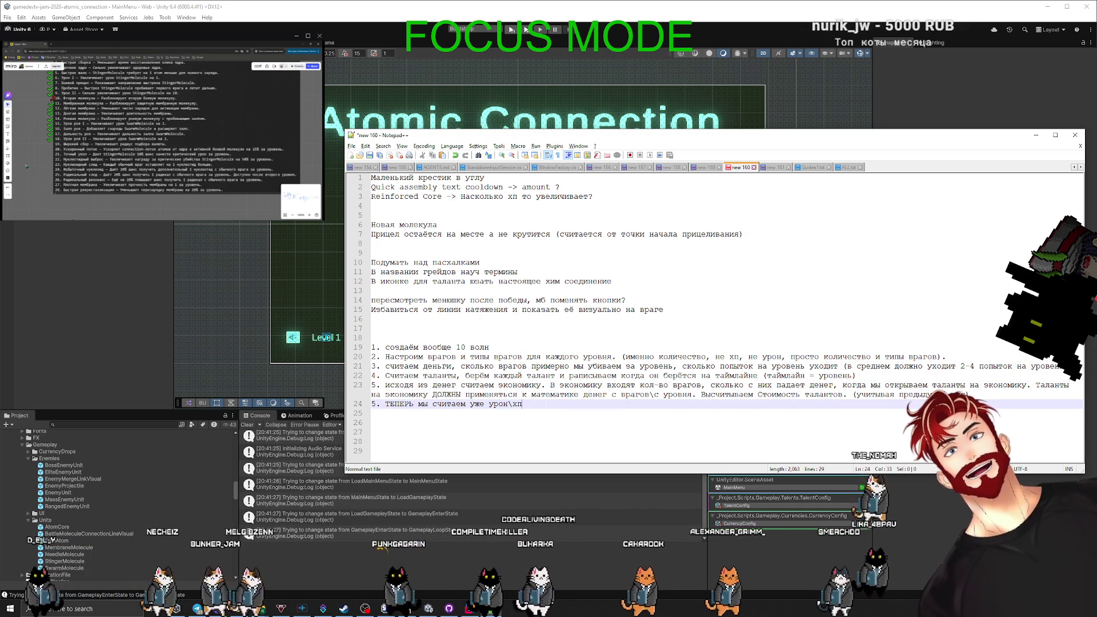
{"action": "double_click", "coordinate": [392, 404]}
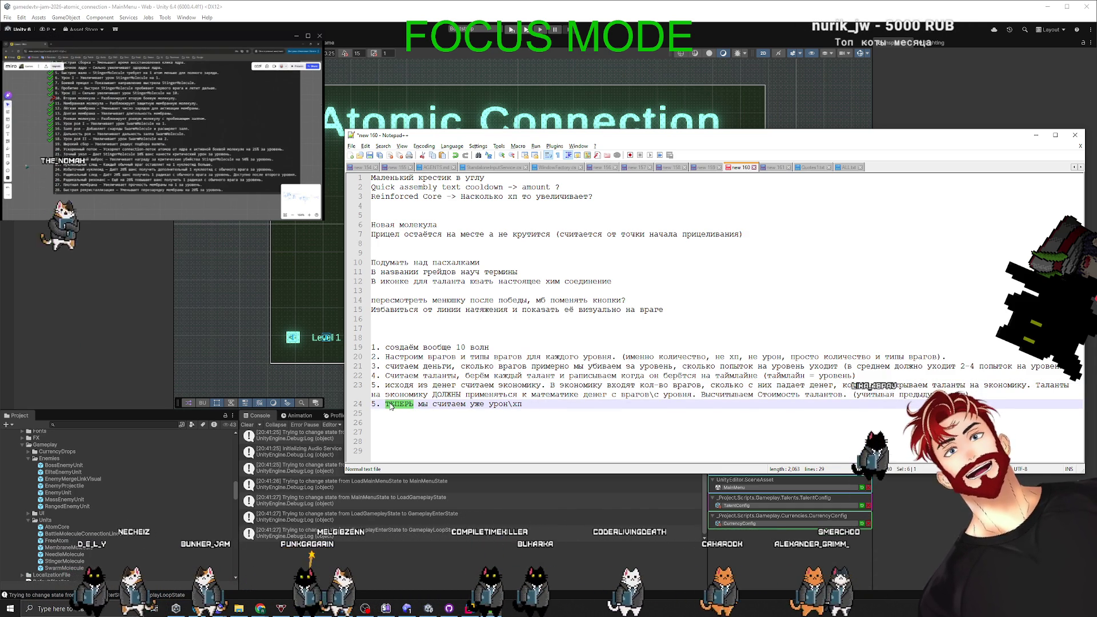
{"action": "key", "text": "Delete"}
{"action": "key", "text": "Delete"}
{"action": "key", "text": "Delete"}
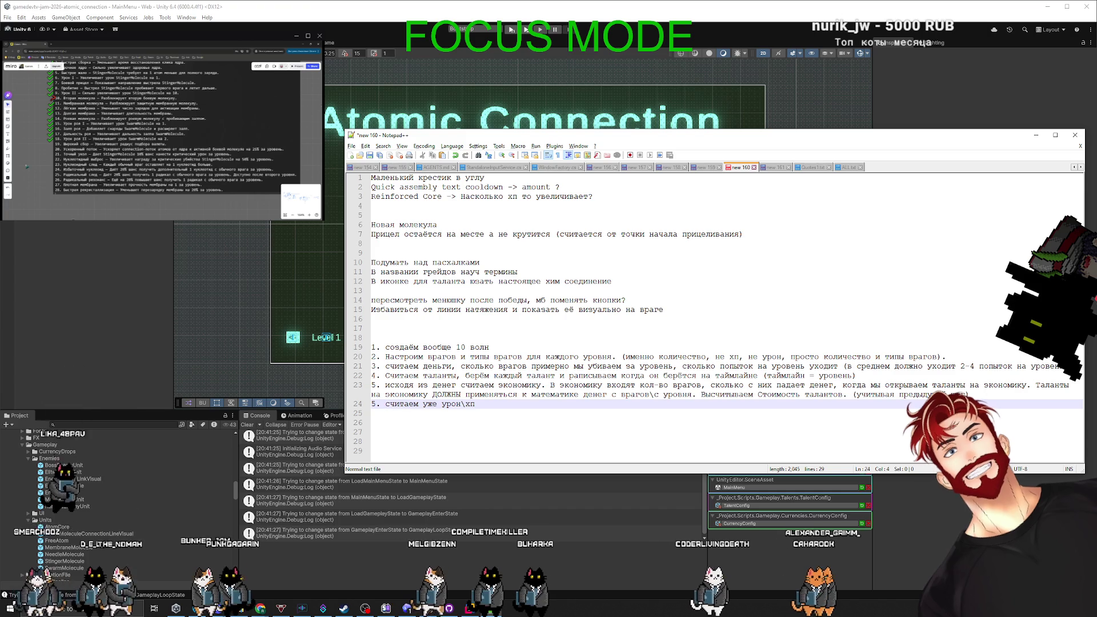
Select the full numbered plan in Notepad++, items 1 through 5 (lines 18–26).
{"action": "mouse_move", "coordinate": [391, 406]}
{"action": "left_mouse_down"}
{"action": "mouse_move", "coordinate": [425, 373]}
{"action": "mouse_move", "coordinate": [372, 329]}
{"action": "left_mouse_up"}
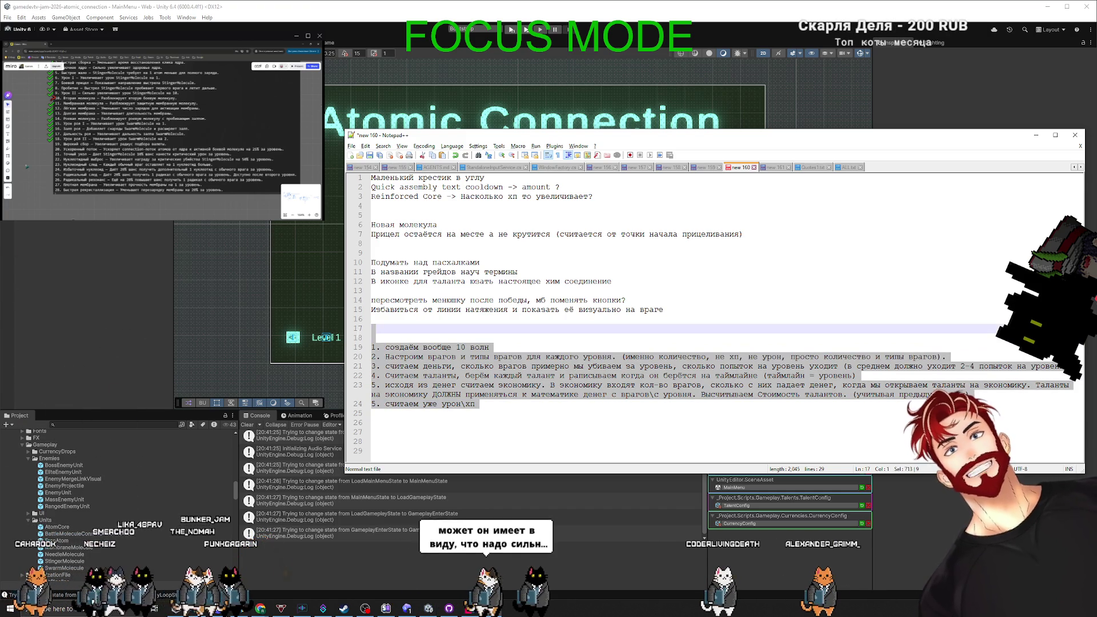
{"action": "left_click", "coordinate": [374, 423]}
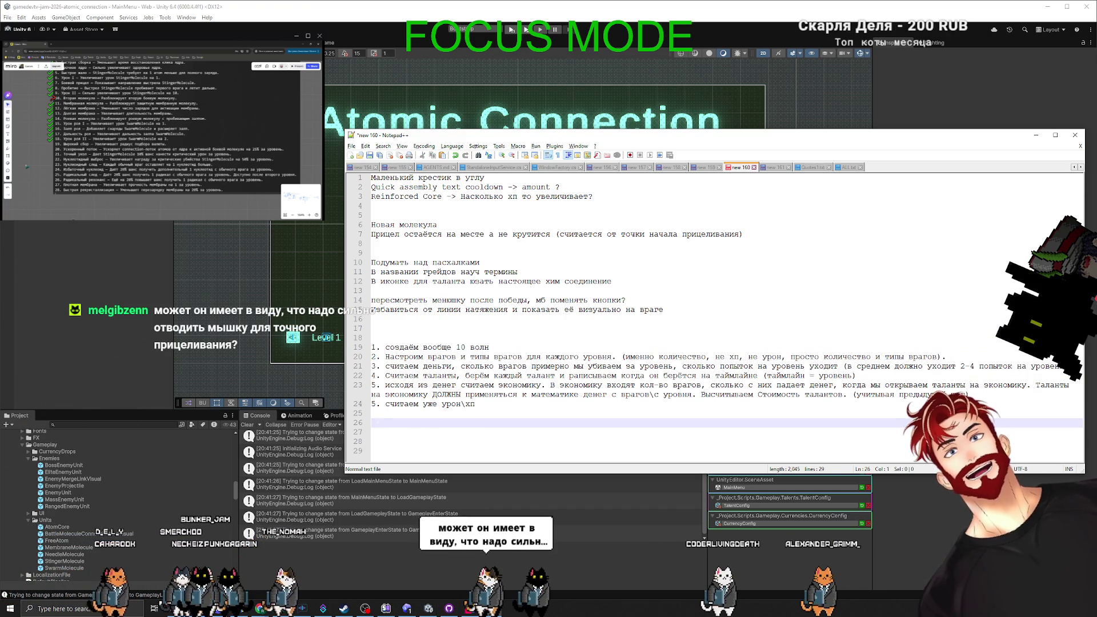
{"action": "left_click_drag", "start_coordinate": [374, 423], "coordinate": [361, 335]}
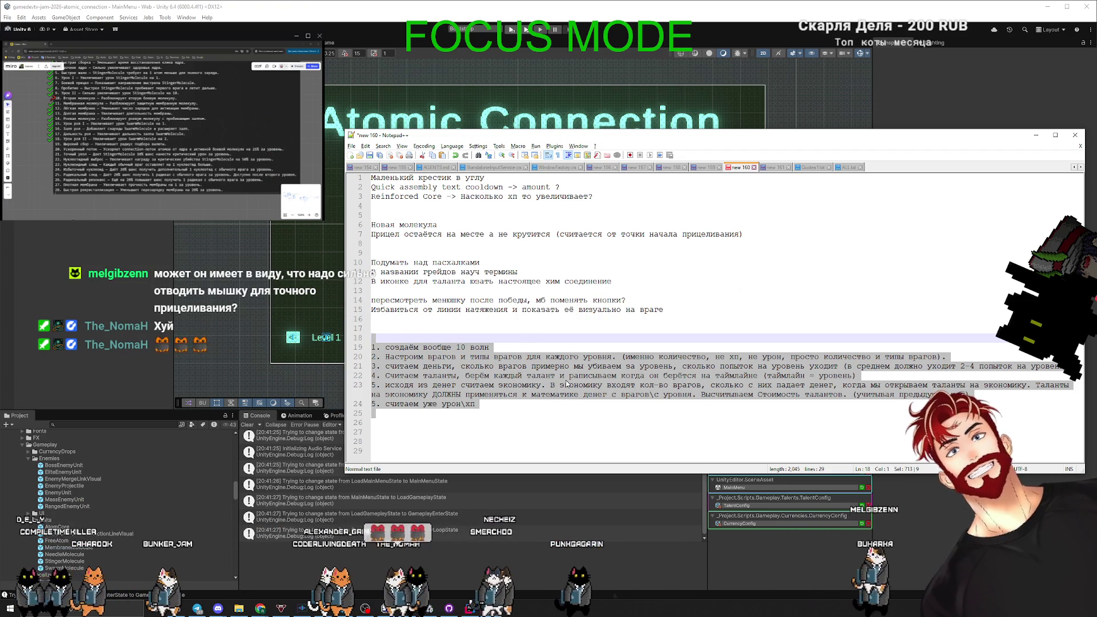
{"action": "key", "text": "alt+Tab"}
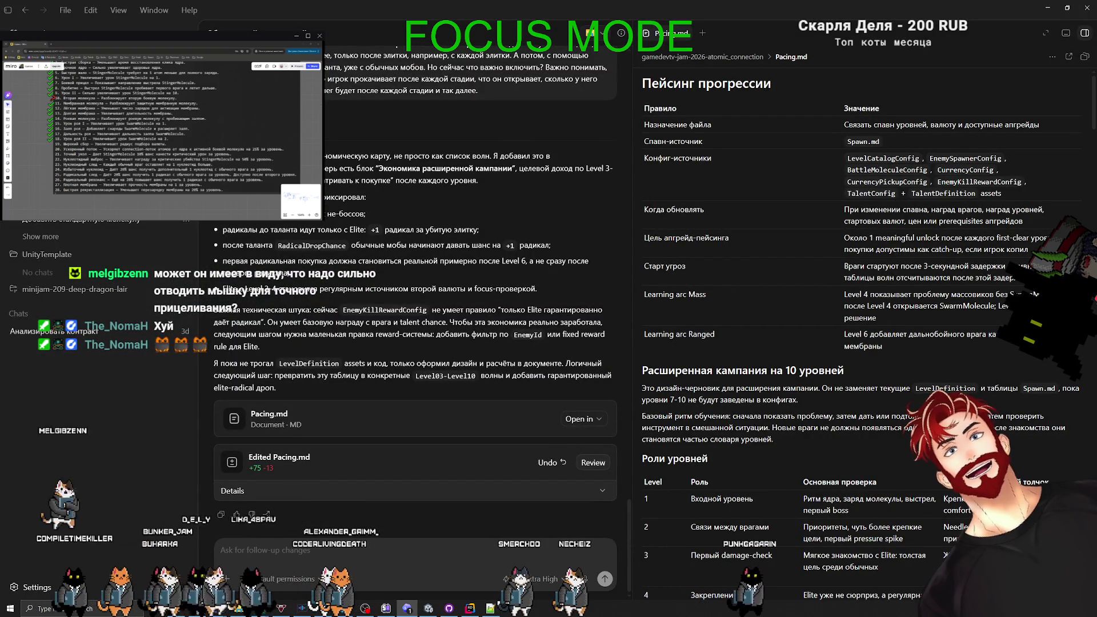
{"action": "key", "text": "alt+Tab"}
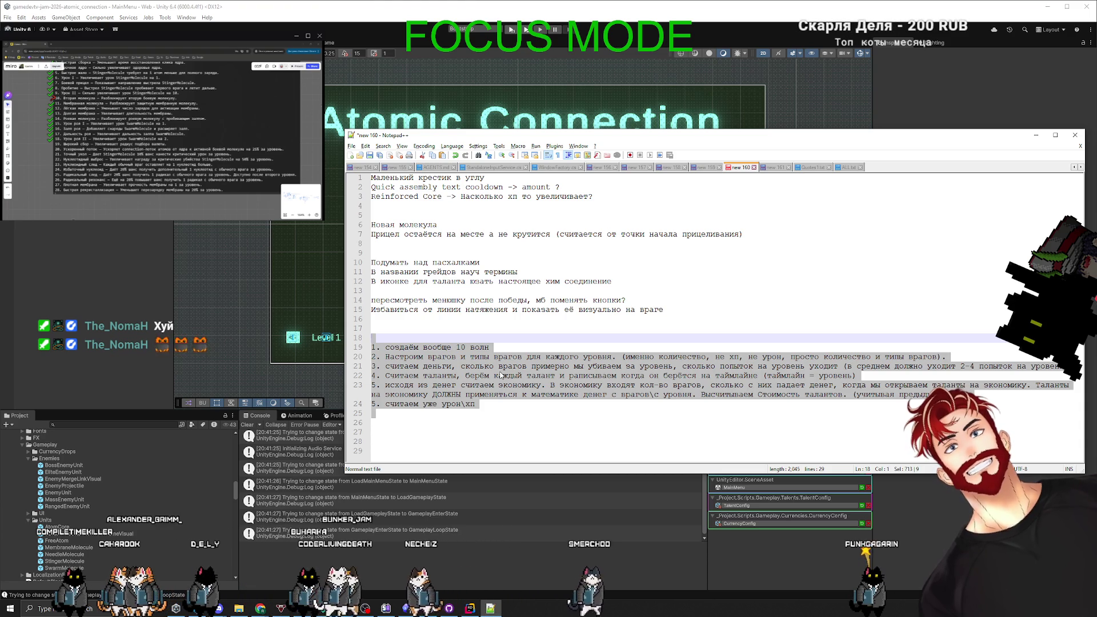
{"action": "left_click", "coordinate": [389, 424]}
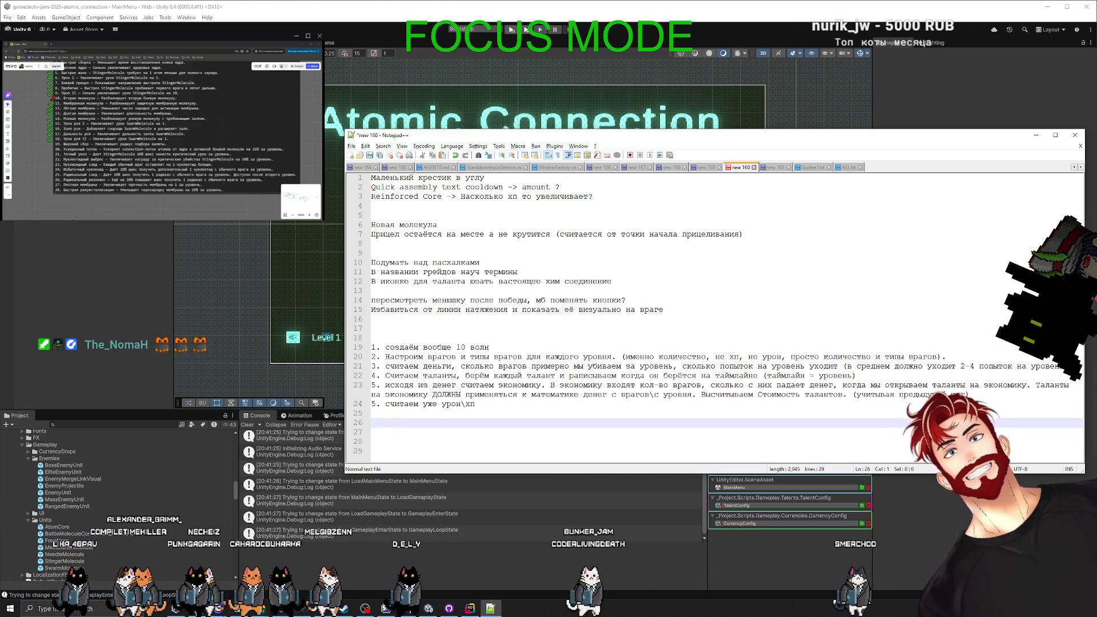
{"action": "left_click", "coordinate": [358, 338], "text": "shift"}
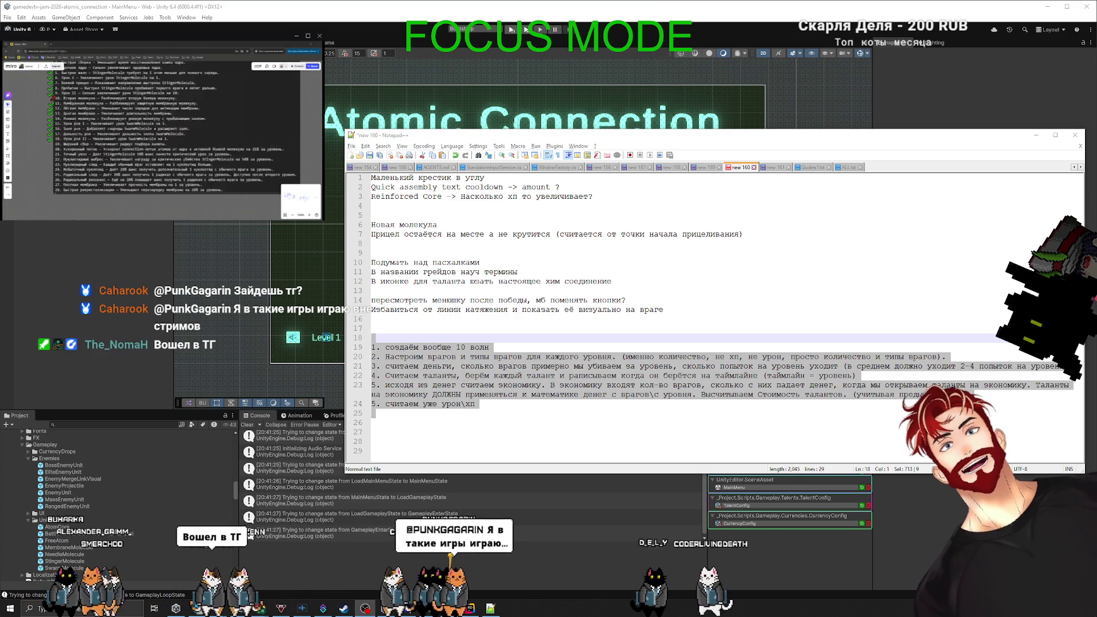
{"action": "key", "text": "alt+Tab"}
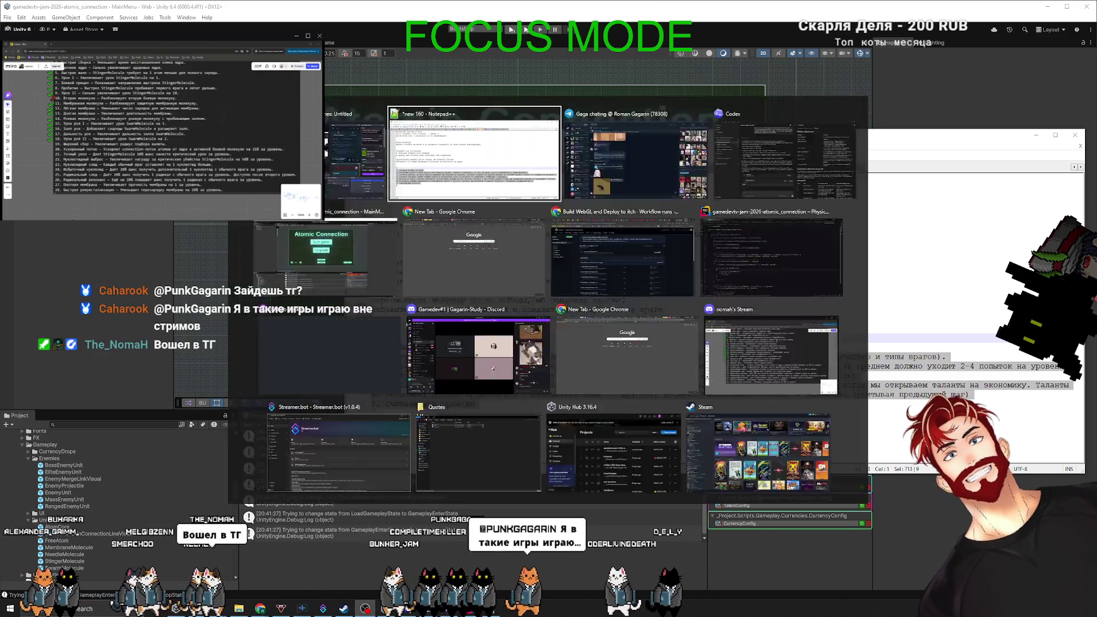
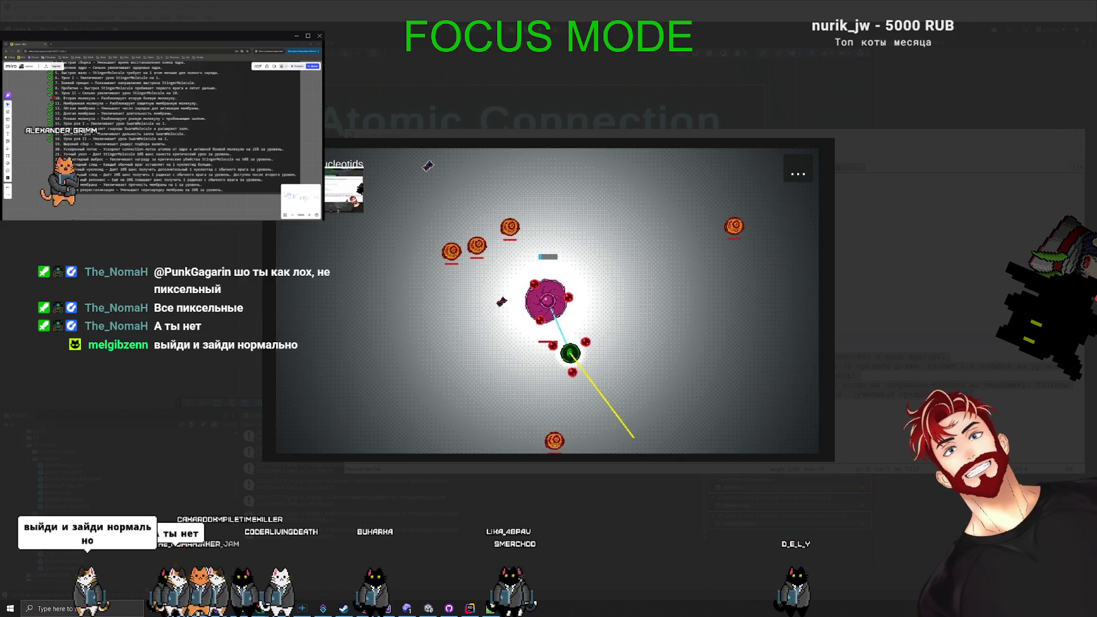
Close the full-screen gameplay image and switch back to the Codex chat.
{"action": "key", "text": "Escape"}
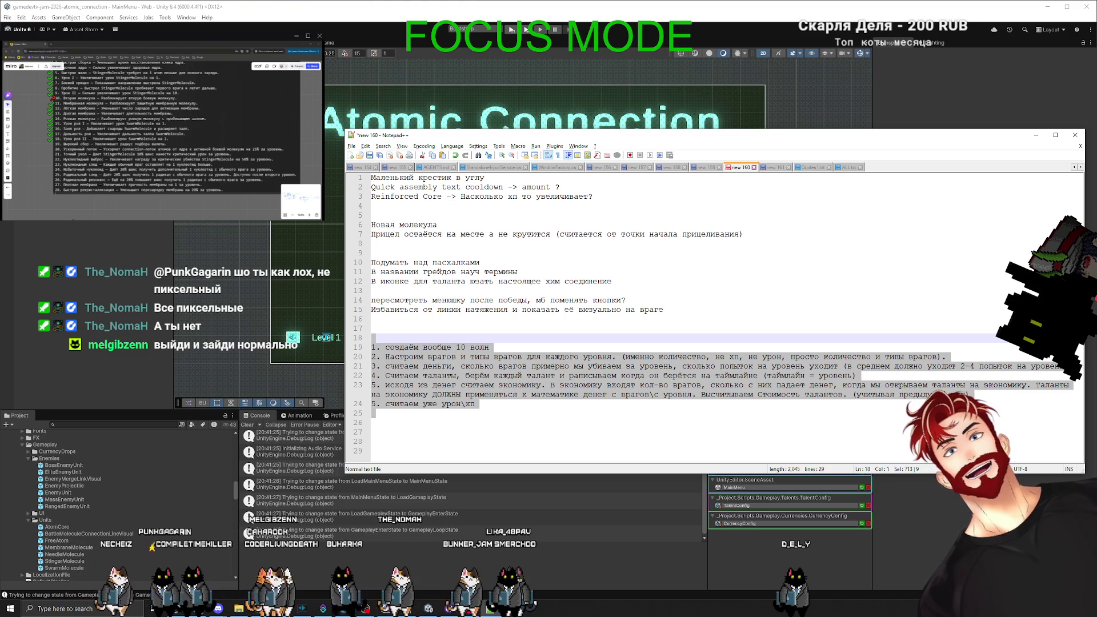
{"action": "key", "text": "alt+Tab"}
Paste the numbered 10-level campaign and economy plan and send it to Codex in Plan mode.
{"action": "key", "text": "ctrl+v"}
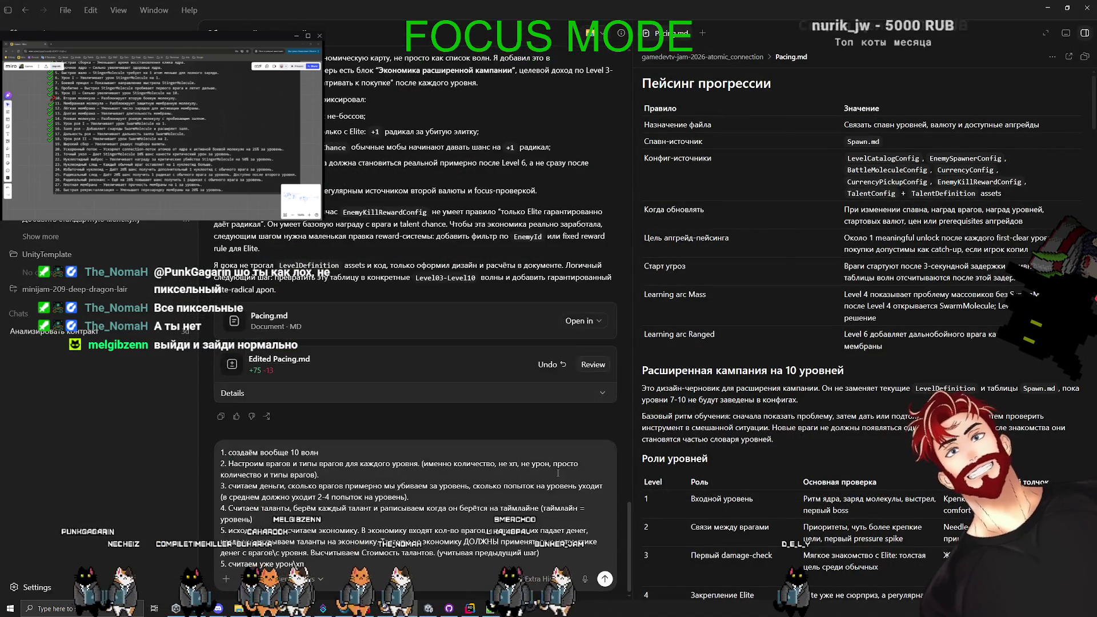
{"action": "left_click", "coordinate": [227, 579]}
{"action": "left_click", "coordinate": [283, 523]}
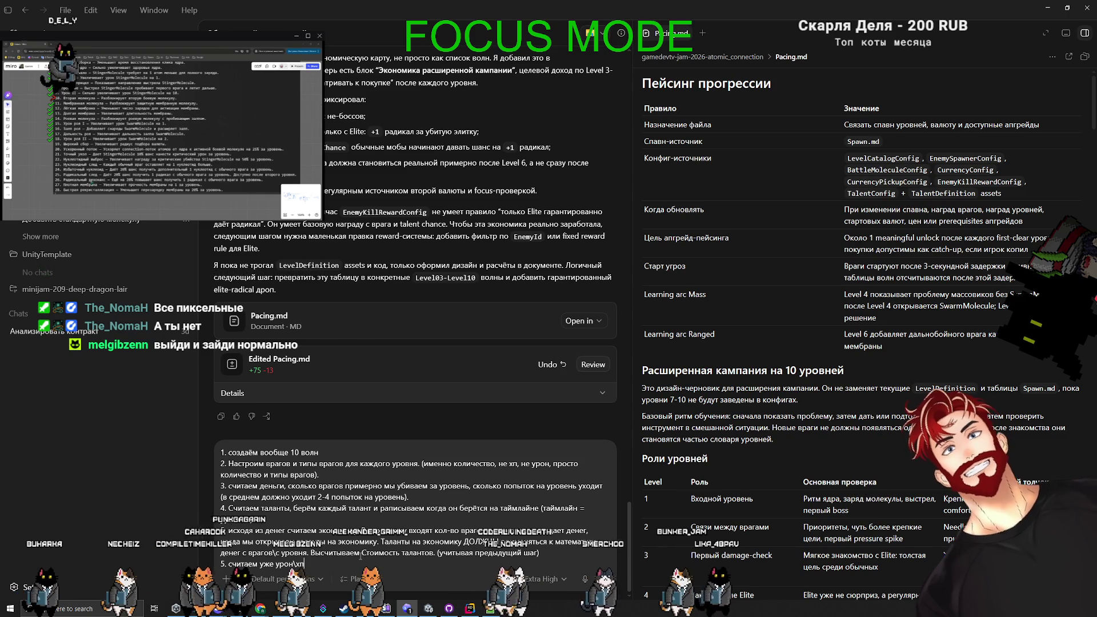
{"action": "key", "text": "ctrl+a"}
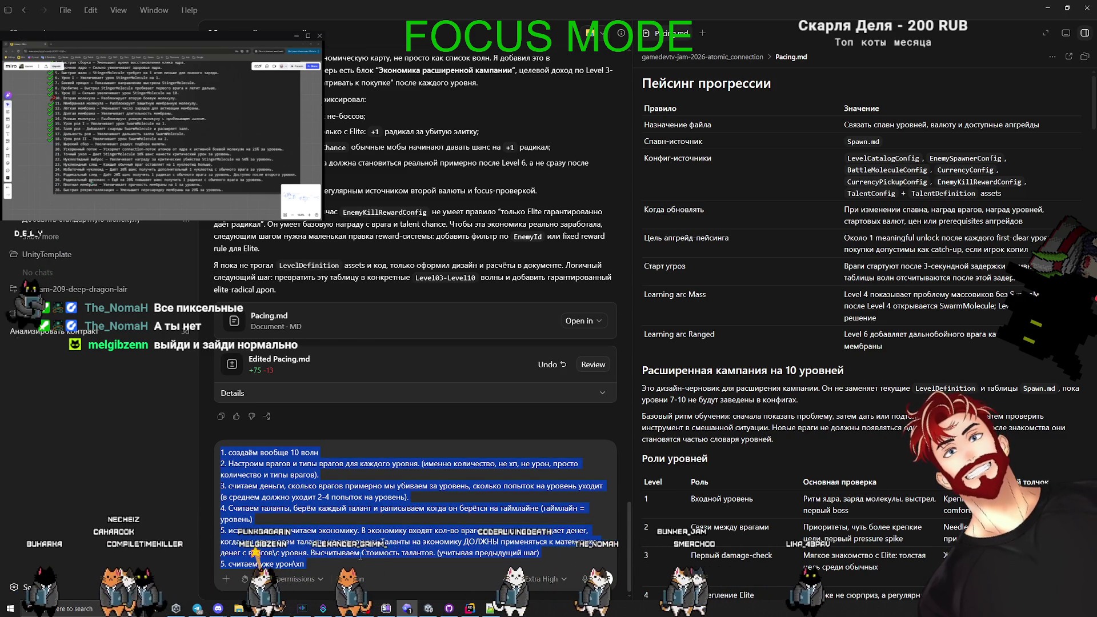
{"action": "key", "text": "Return"}
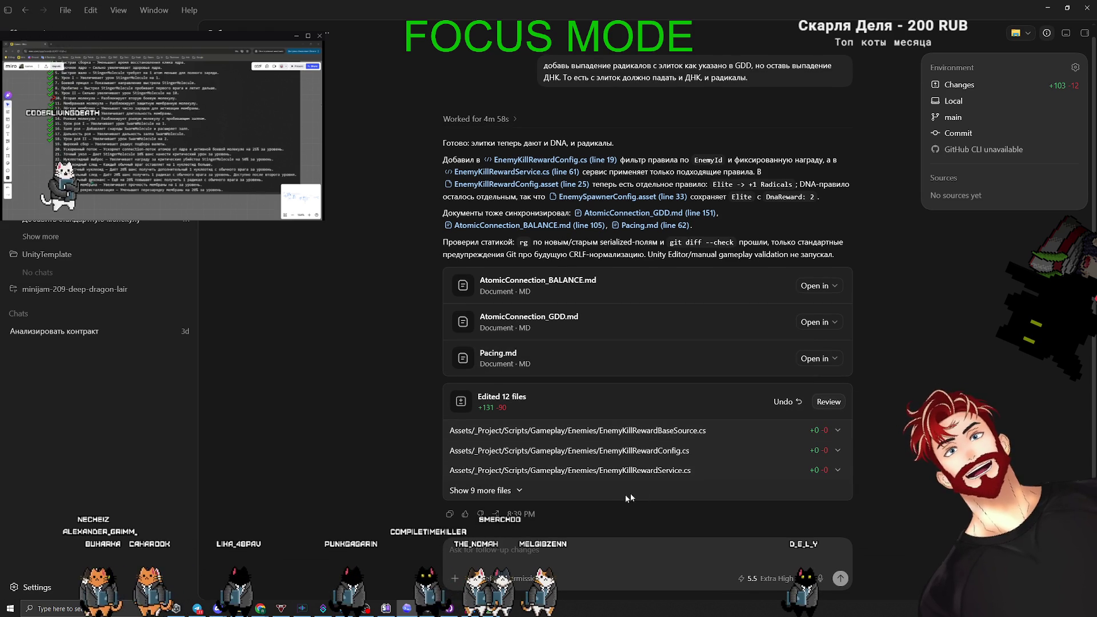
Add the note 'Талант на + радикал с элитки' after line 15 in the Notepad++ notes.
{"action": "key", "text": "alt+Tab"}
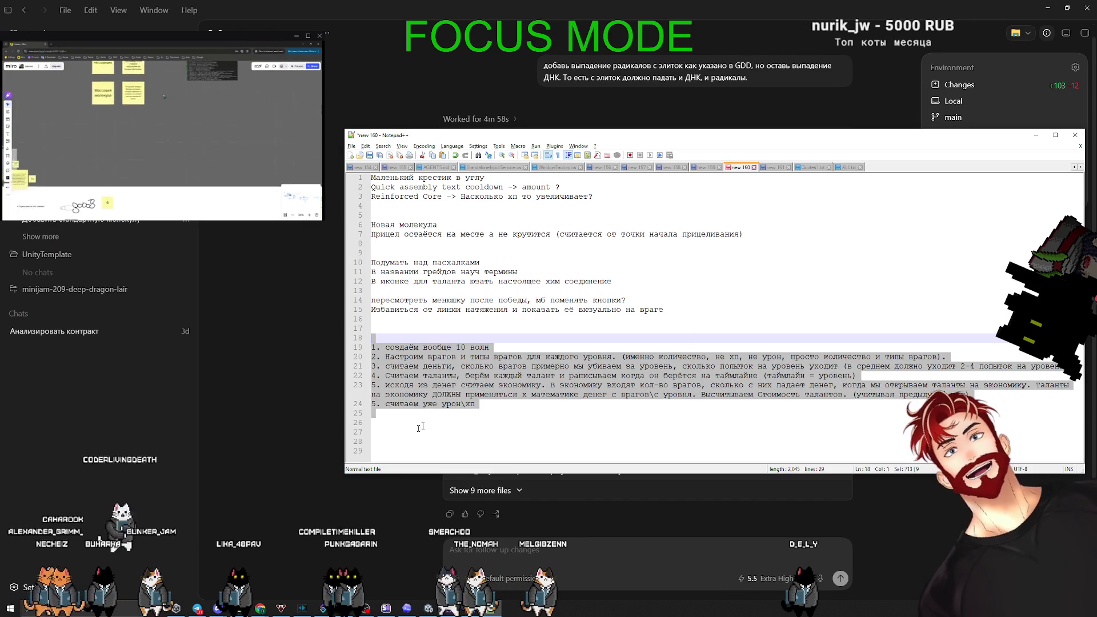
{"action": "left_click", "coordinate": [418, 427]}
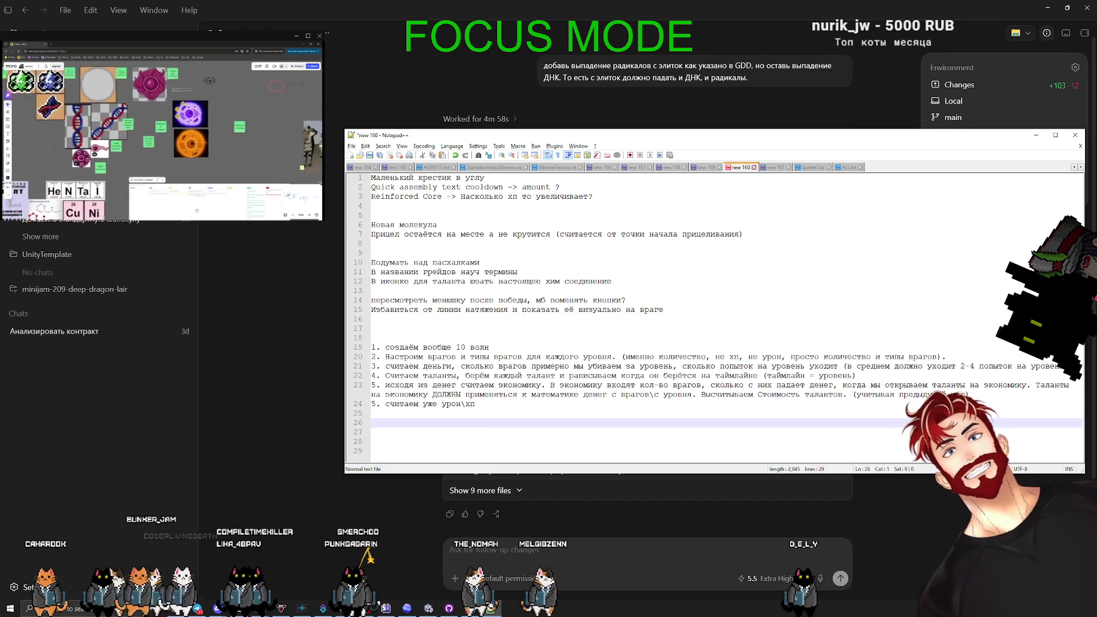
{"action": "left_click", "coordinate": [742, 309]}
{"action": "key", "text": "Return"}
{"action": "key", "text": "Return"}
{"action": "type", "text": "Талан"}
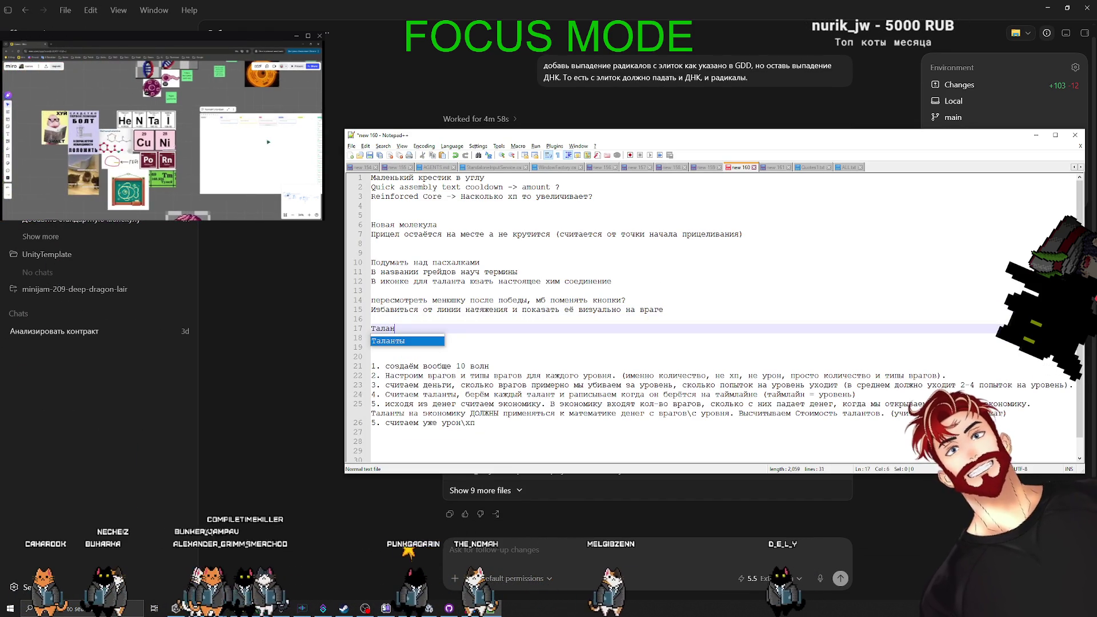
{"action": "type", "text": "т на + радик"}
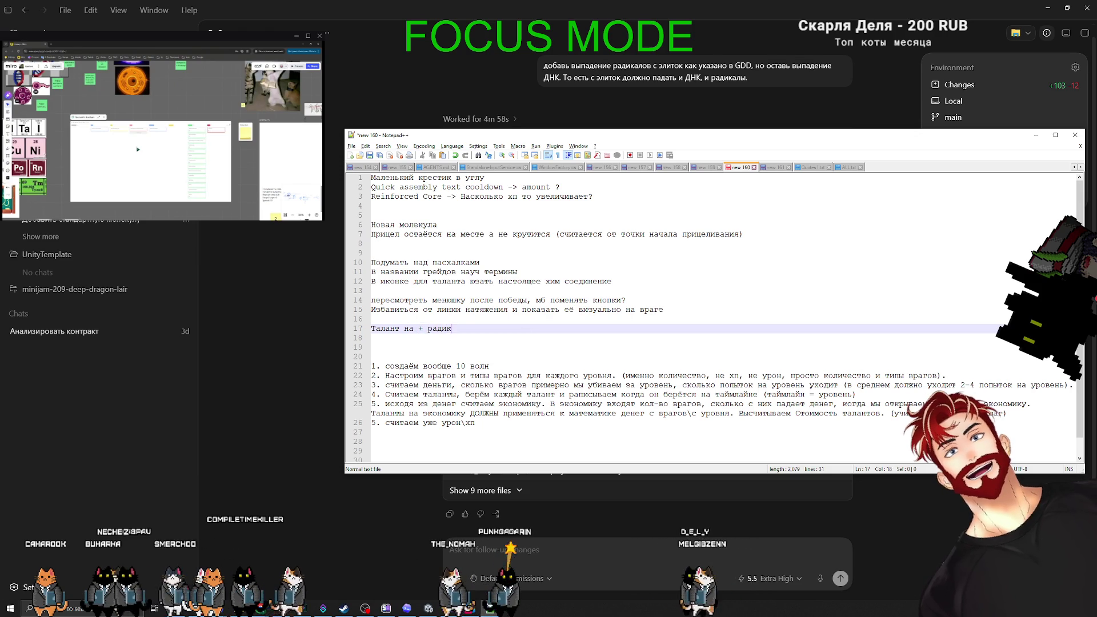
{"action": "type", "text": "ал с элитки"}
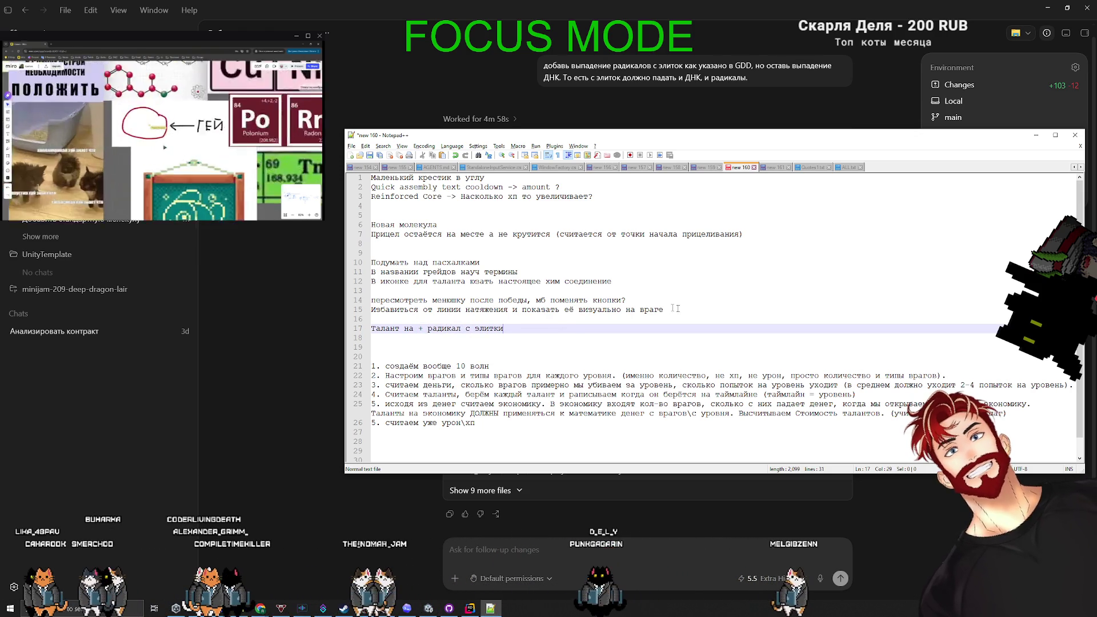
{"action": "key", "text": "alt+Tab"}
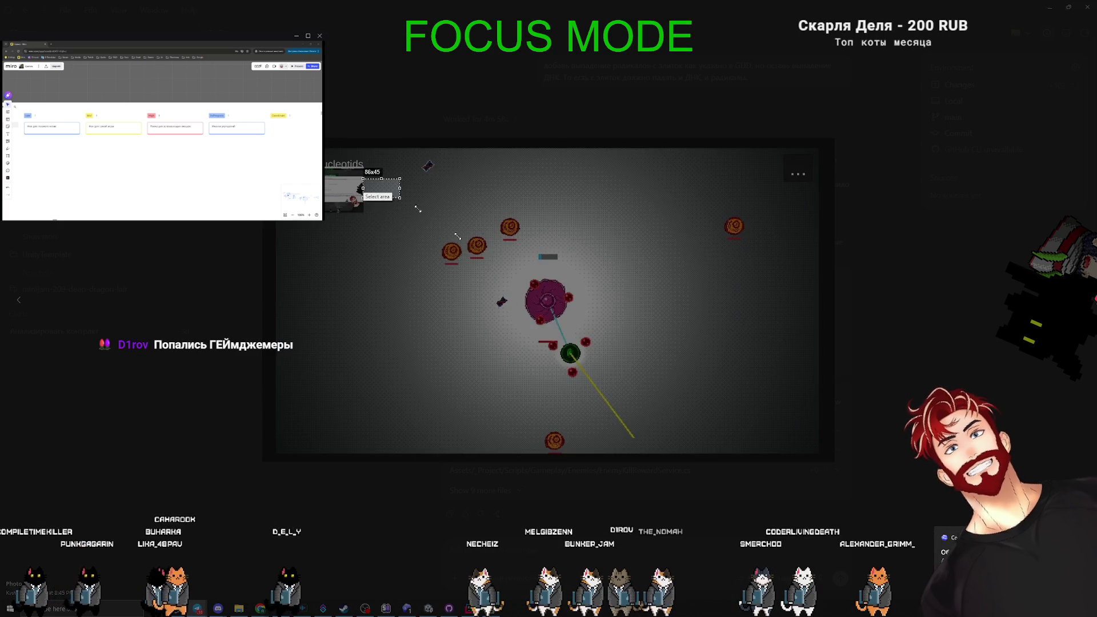
Capture the gameplay image area as a screenshot, then close the photo viewer.
{"action": "left_click_drag", "start_coordinate": [417, 209], "coordinate": [747, 466]}
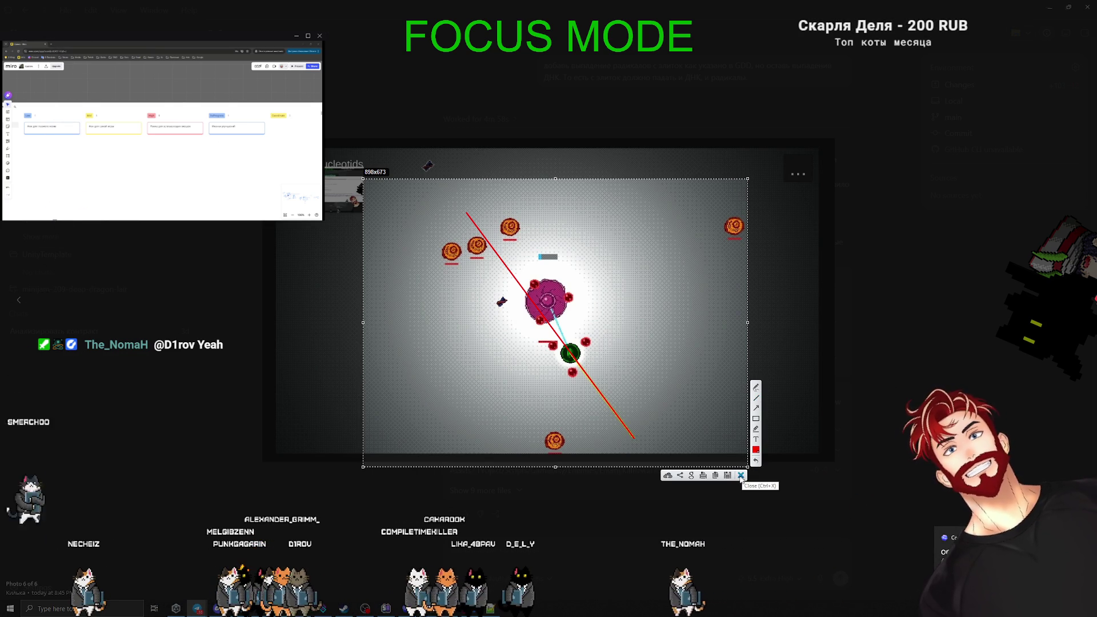
{"action": "key", "text": "ctrl+c"}
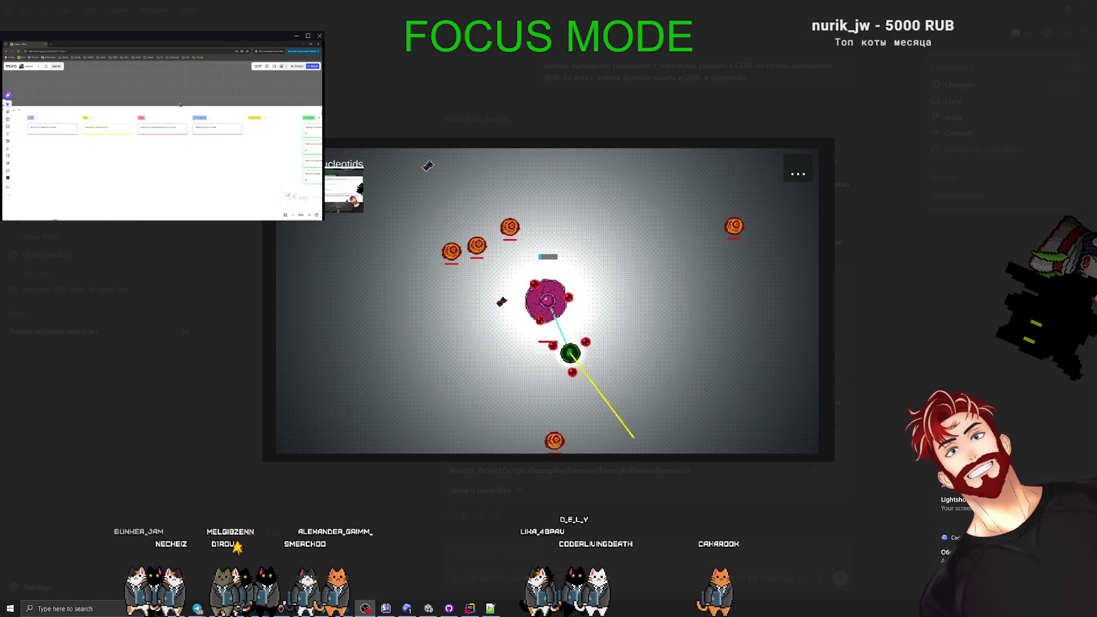
{"action": "scroll", "coordinate": [180, 105], "scroll_direction": "down", "scroll_amount": 5}
{"action": "left_click_drag", "start_coordinate": [181, 105], "coordinate": [89, 133]}
{"action": "scroll", "coordinate": [138, 126], "scroll_direction": "down", "scroll_amount": 5}
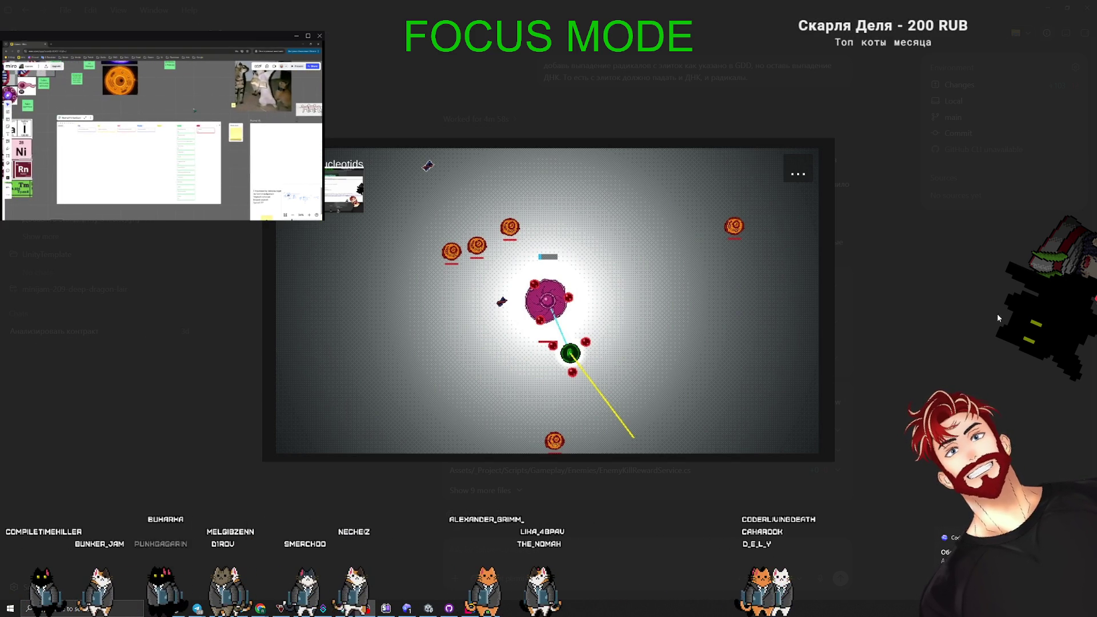
{"action": "scroll", "coordinate": [138, 132], "scroll_direction": "up", "scroll_amount": 8}
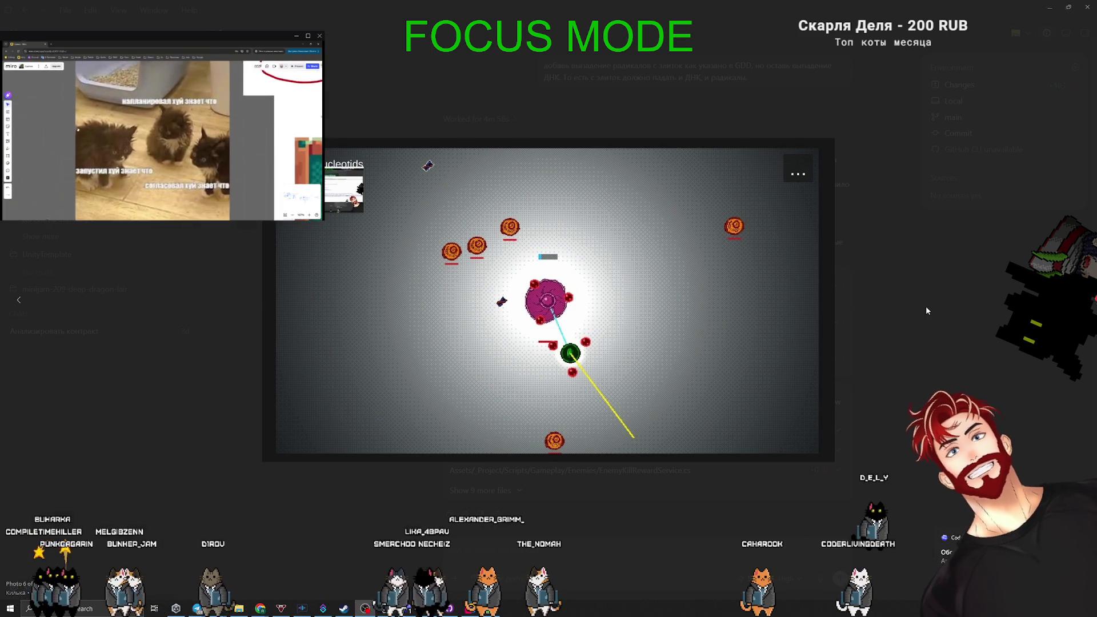
{"action": "left_click", "coordinate": [926, 306]}
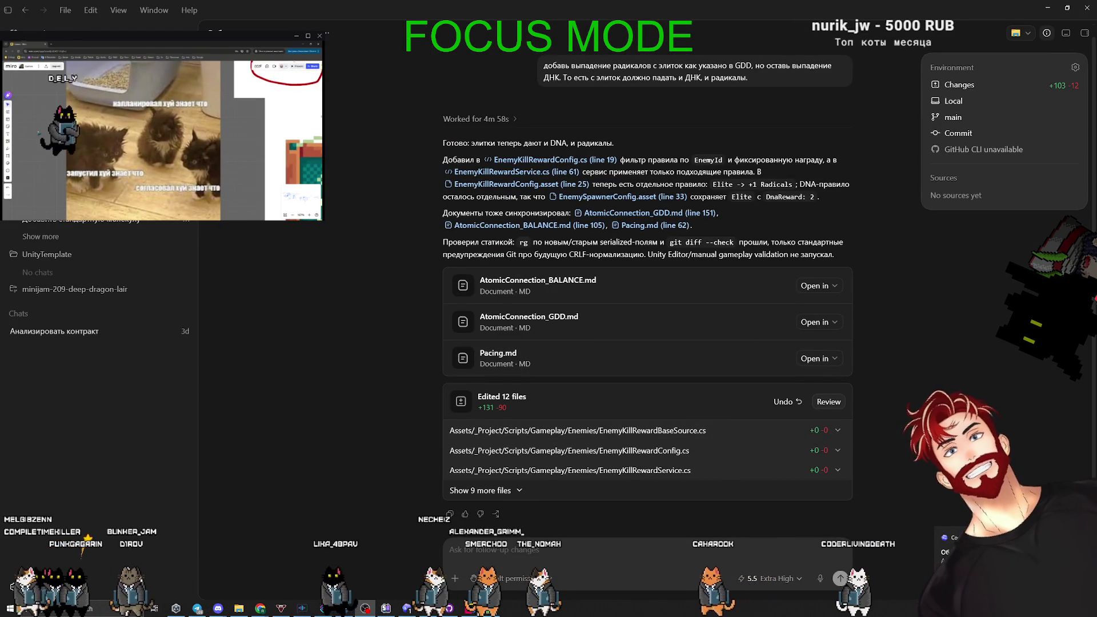
Choose rebuilding levels 3-10 for the first question and submit a custom 'что такое две таблицы, поясни' answer to the second.
{"action": "left_click", "coordinate": [86, 220]}
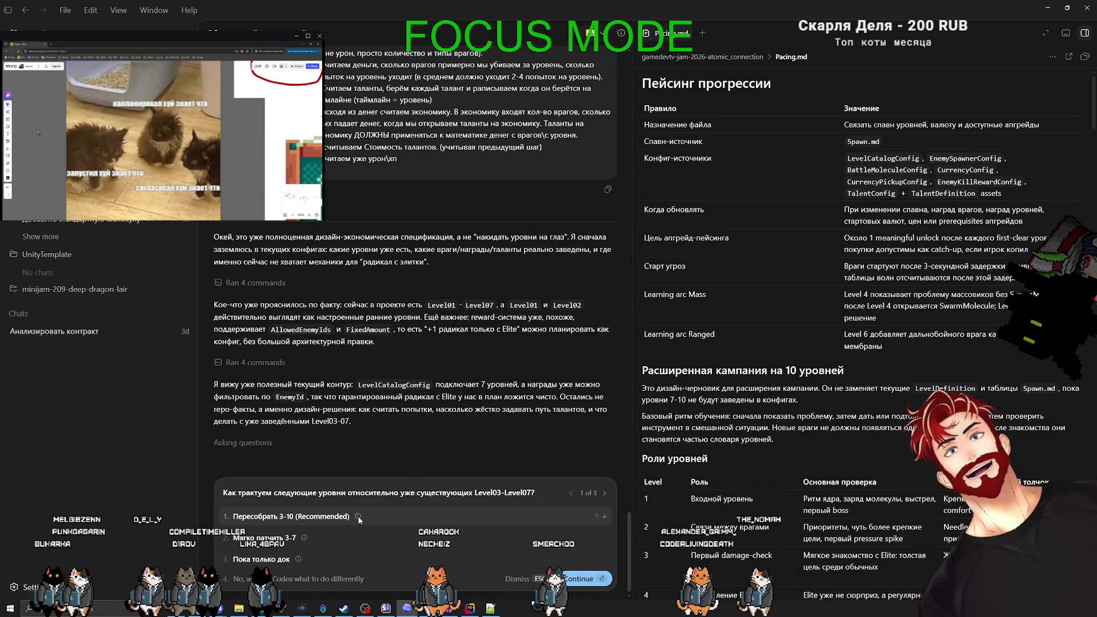
{"action": "left_click", "coordinate": [291, 516]}
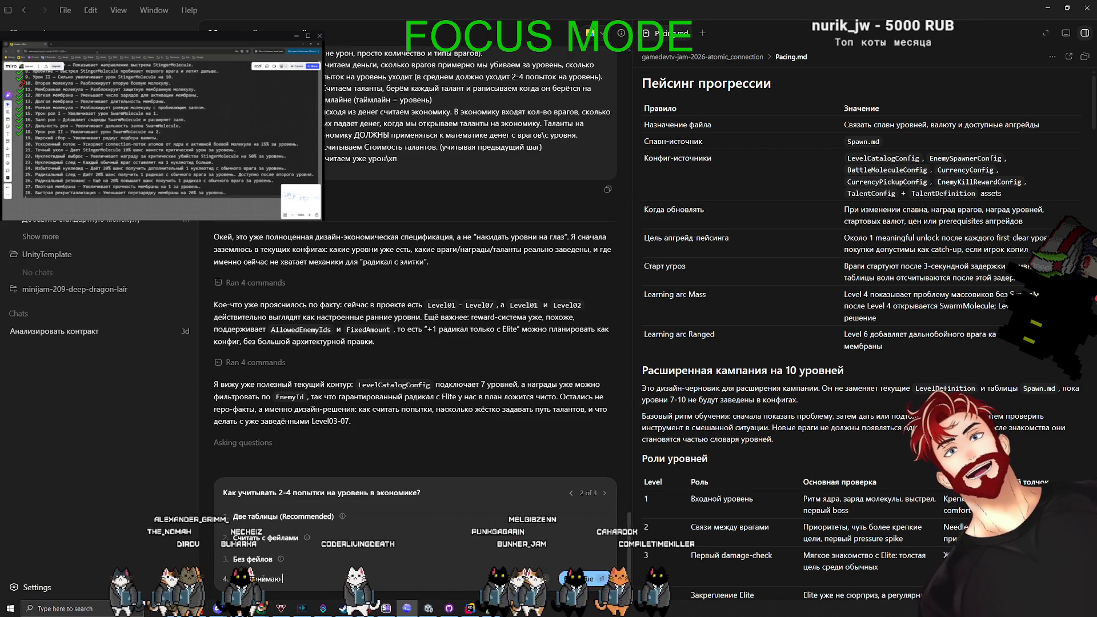
{"action": "type", "text": "что такое две таблицы, поясни"}
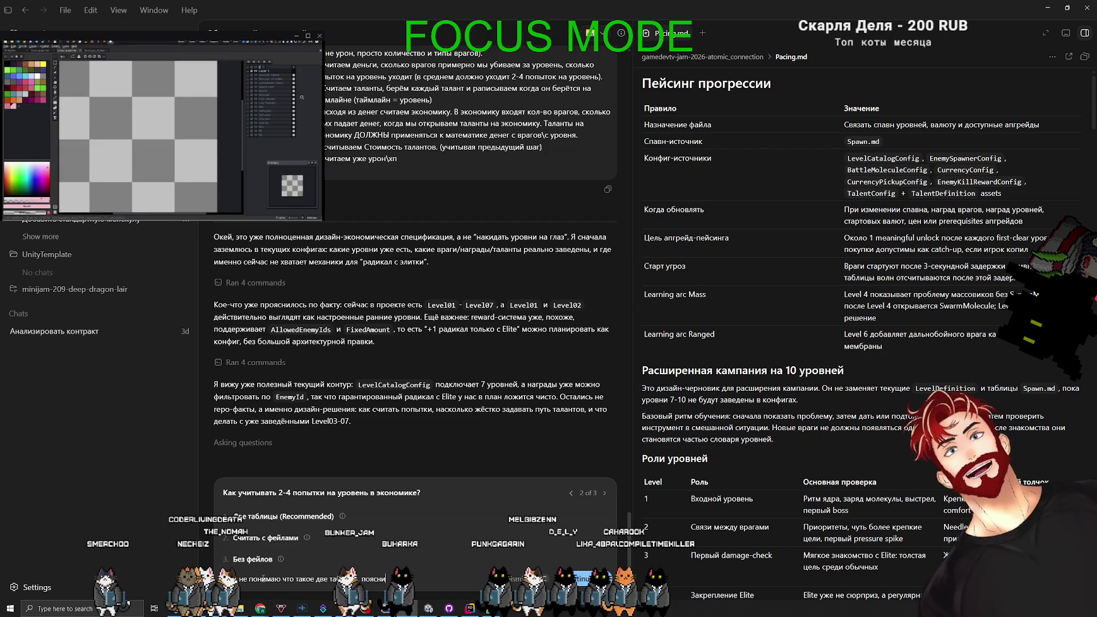
{"action": "key", "text": "Return"}
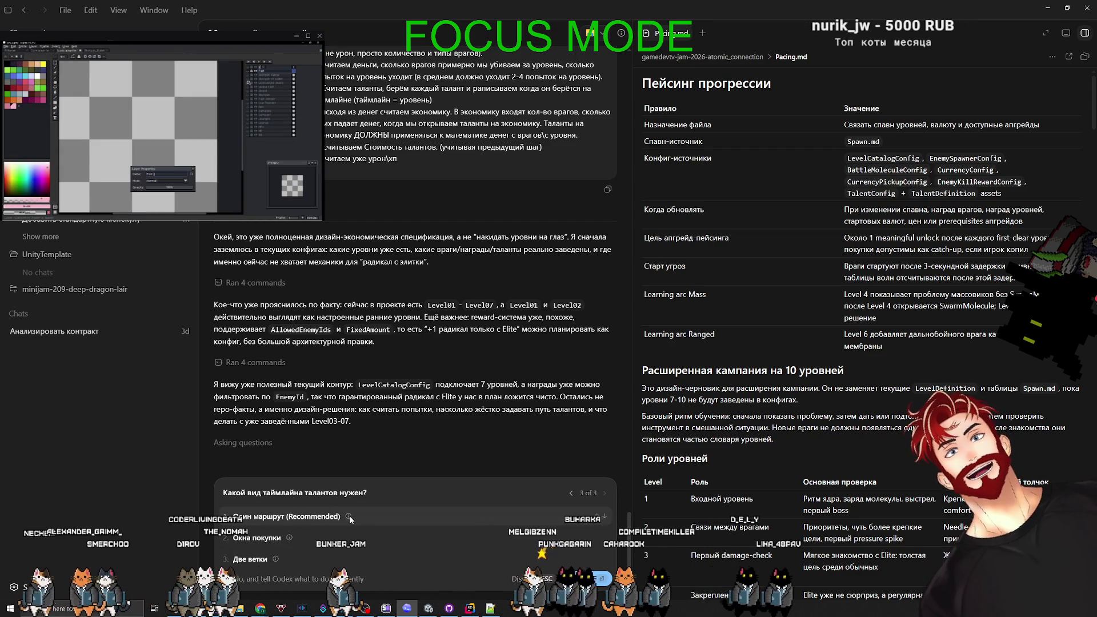
Type a custom third answer defining the talent timeline as the game level of purchase plus the talent tier.
{"action": "left_click", "coordinate": [273, 578]}
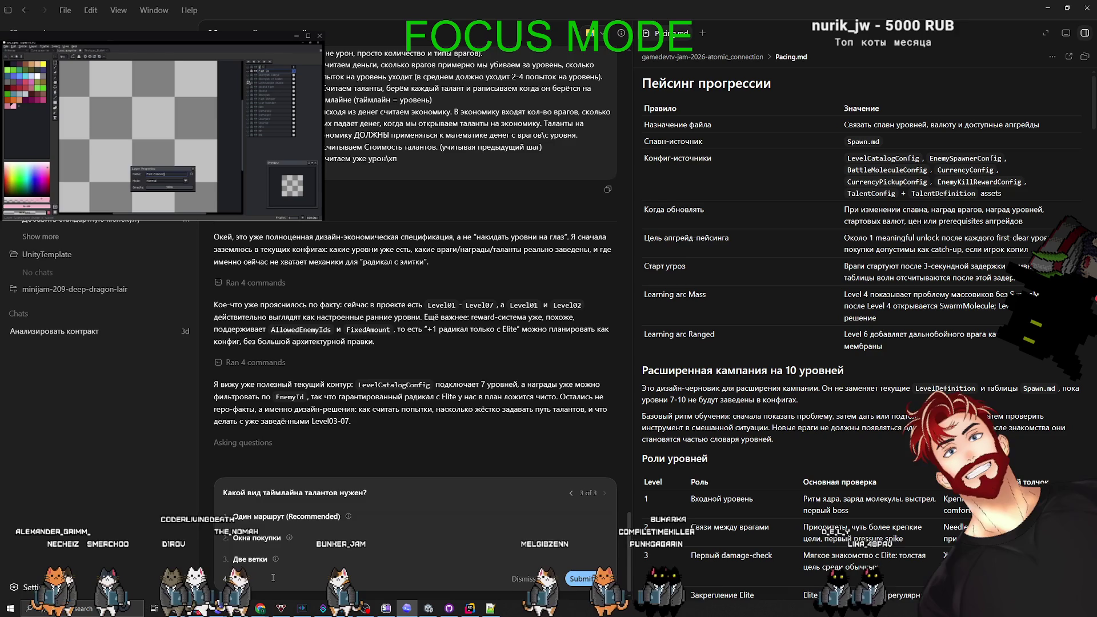
{"action": "type", "text": "витаймлайна - это "}
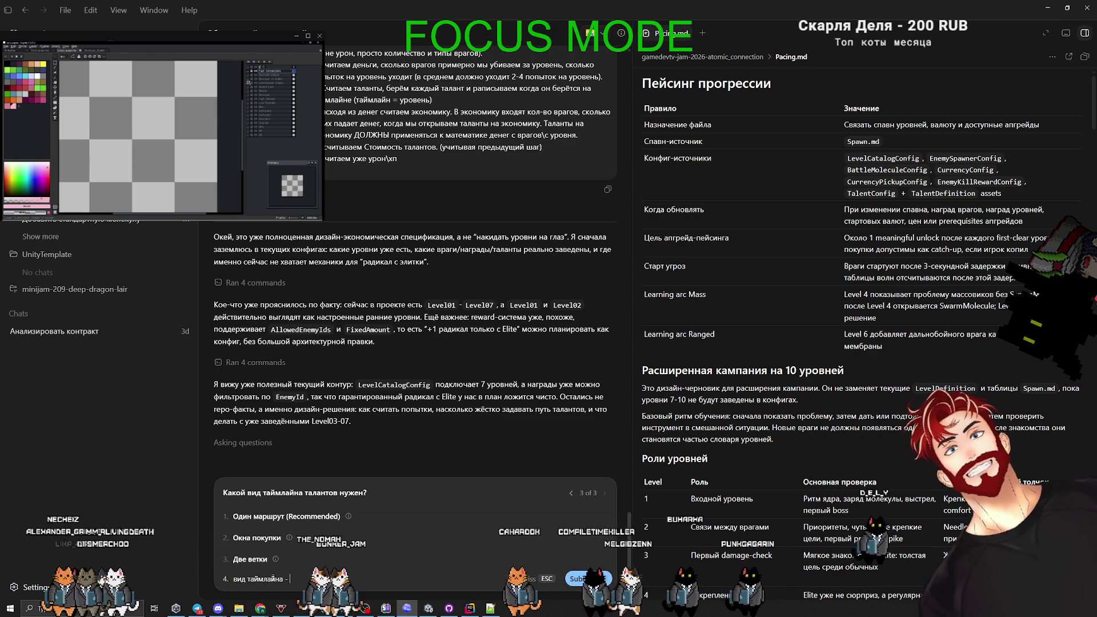
{"action": "type", "text": "н"}
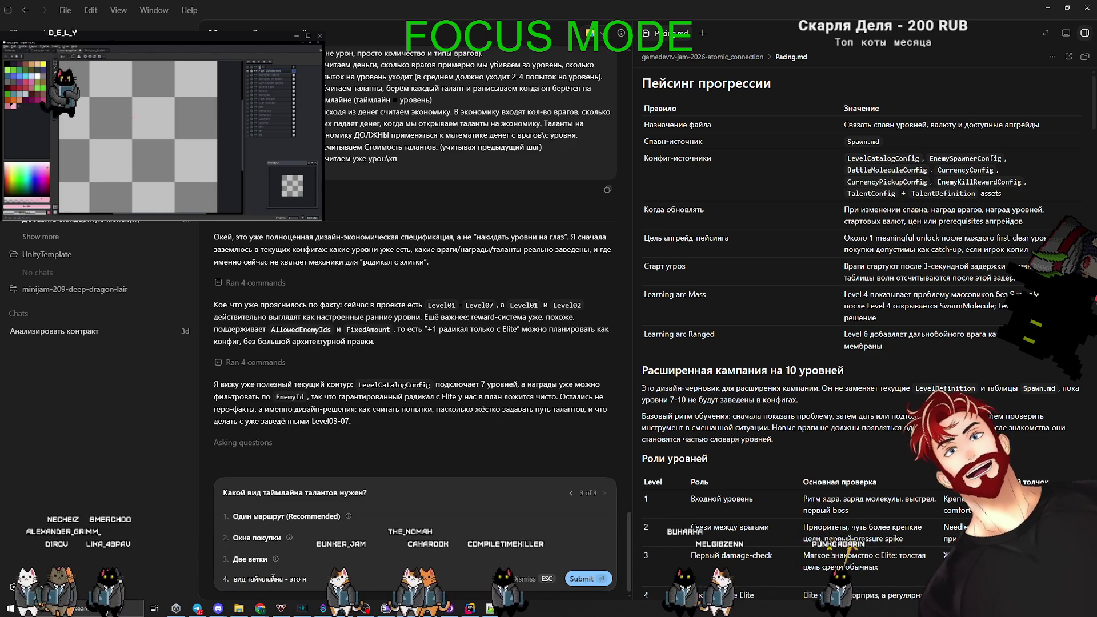
{"action": "type", "text": "е о"}
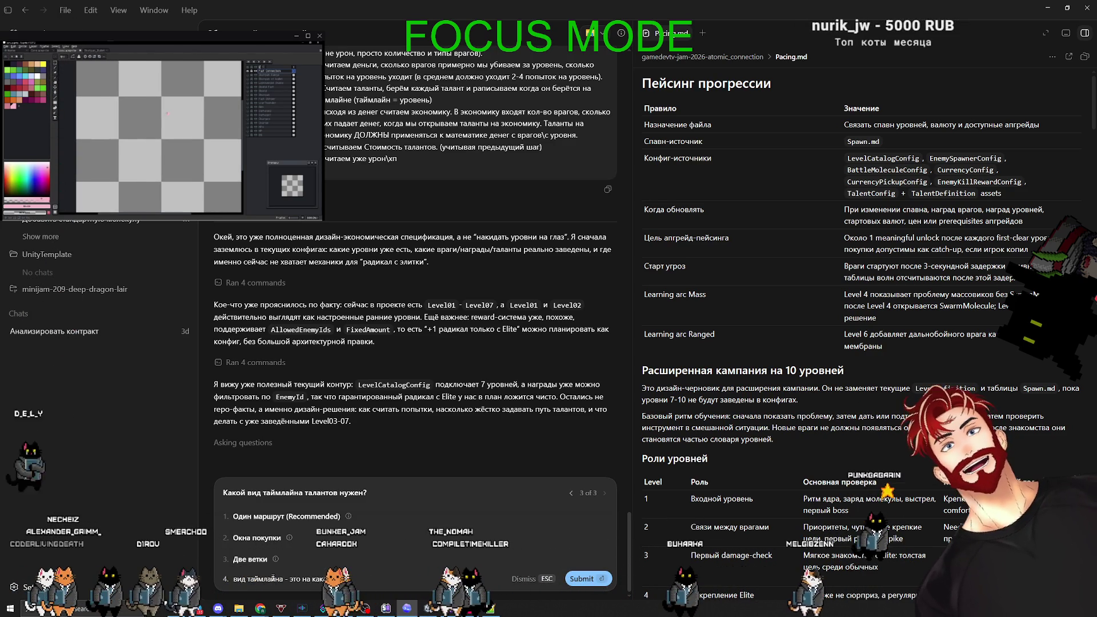
{"action": "type", "text": "м уровен"}
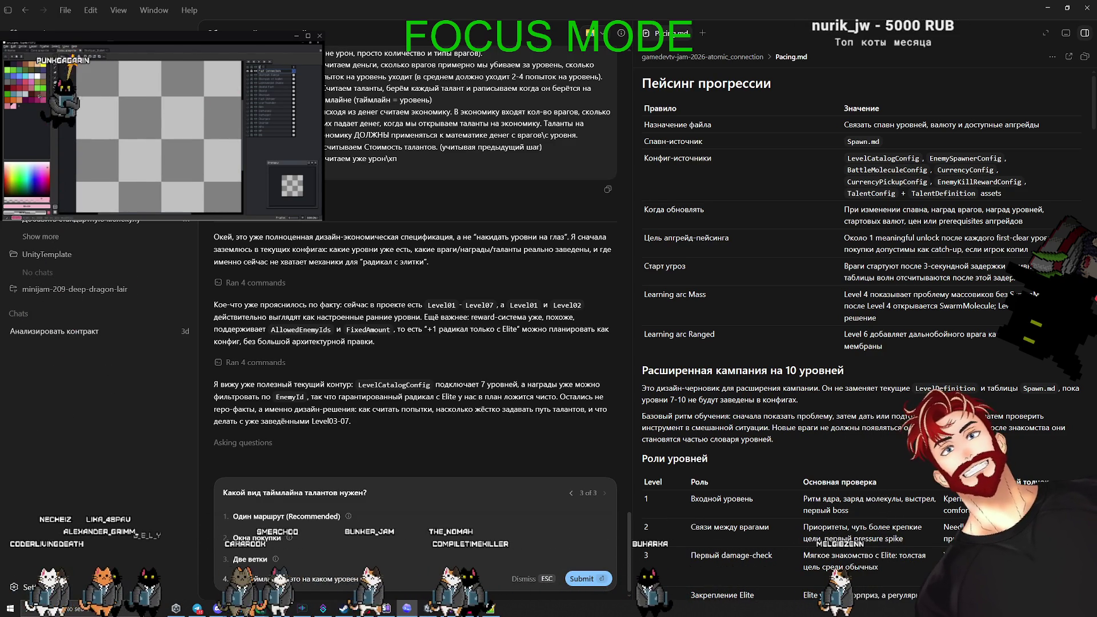
{"action": "type", "text": " мы покупаем этот талан"}
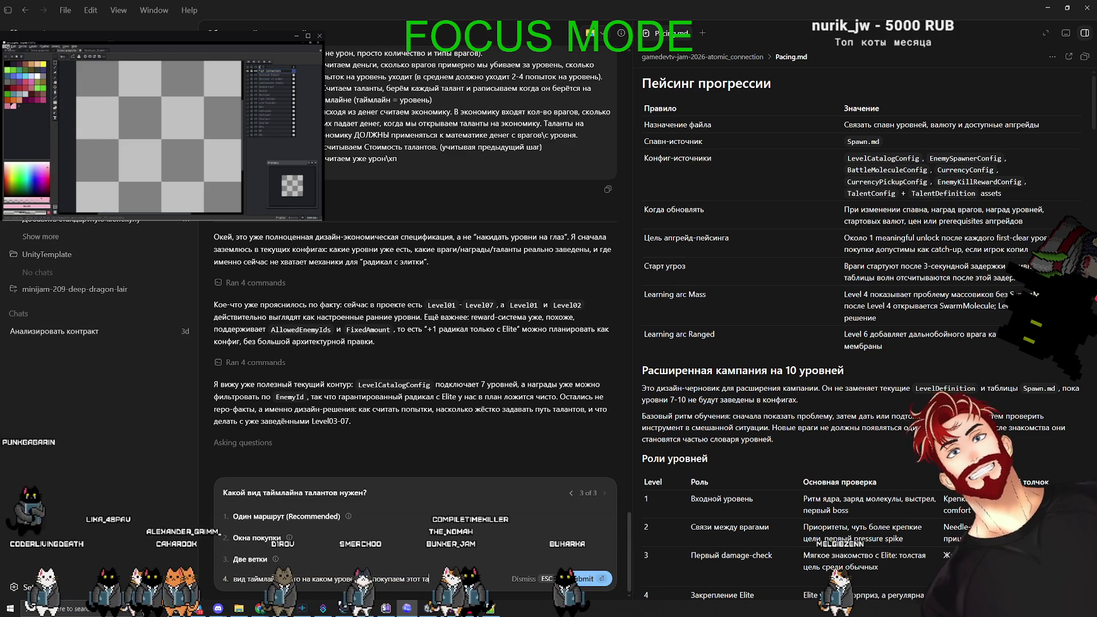
{"action": "mouse_move", "coordinate": [25, 59]}
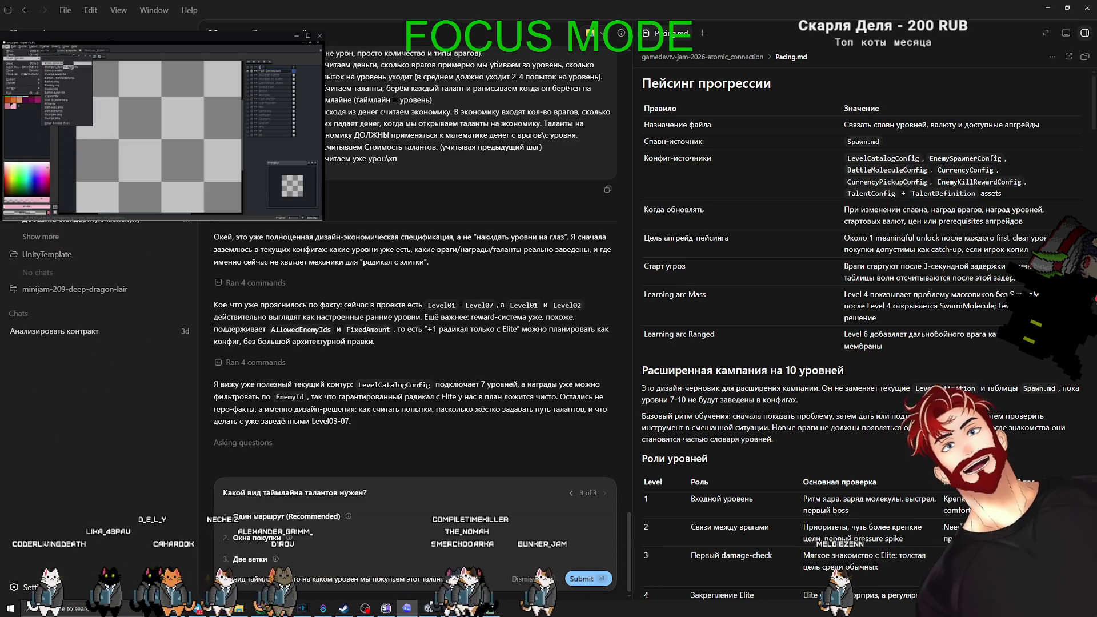
{"action": "type", "text": "ется момент"}
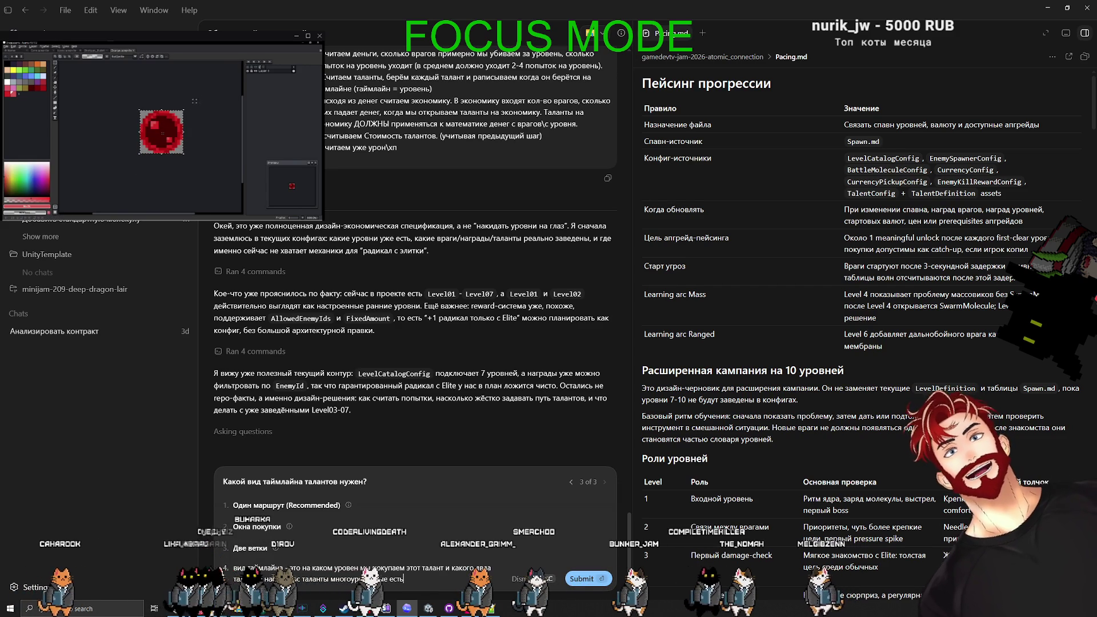
{"action": "key", "text": "shift+Return"}
{"action": "type", "text": "у"}
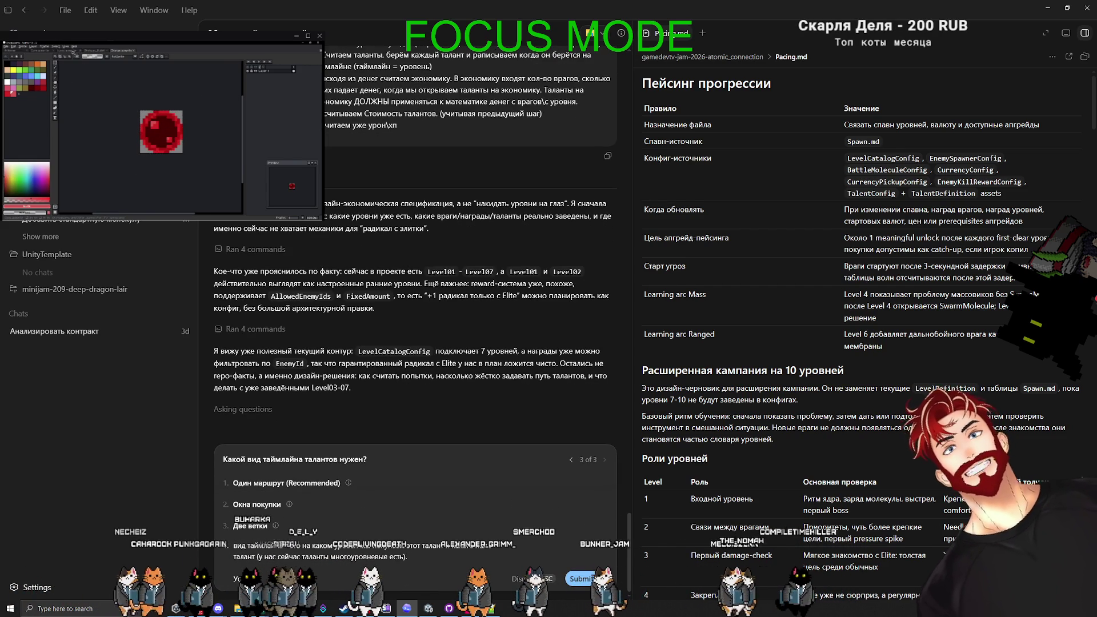
{"action": "left_click", "coordinate": [73, 51]}
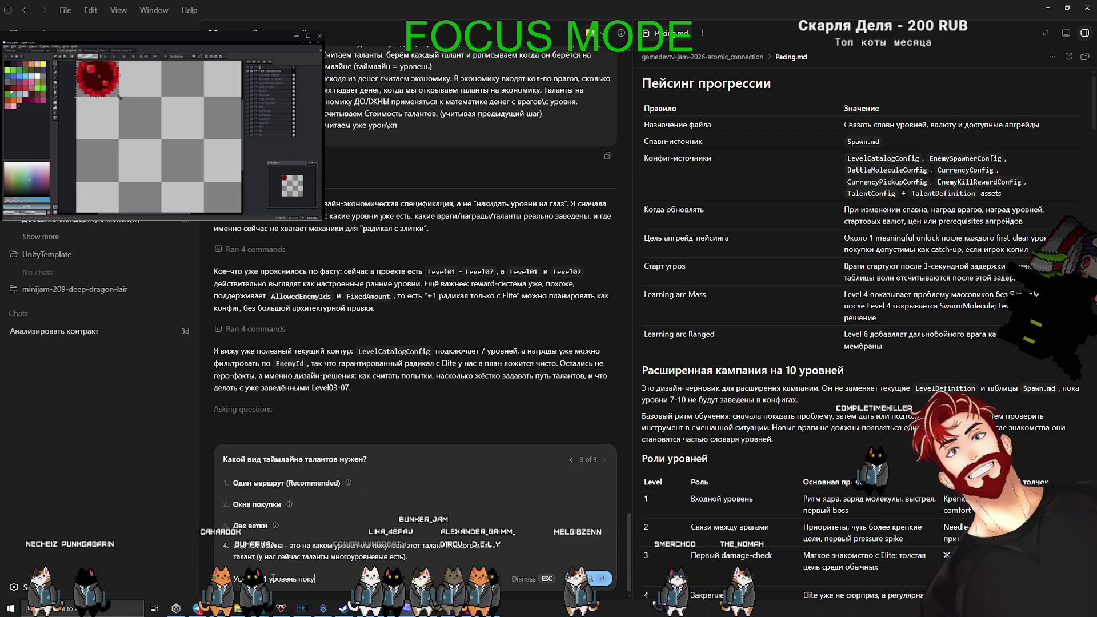
{"action": "scroll", "coordinate": [143, 117], "scroll_direction": "up", "scroll_amount": 2}
{"action": "key", "text": "BackSpace"}
{"action": "key", "text": "BackSpace"}
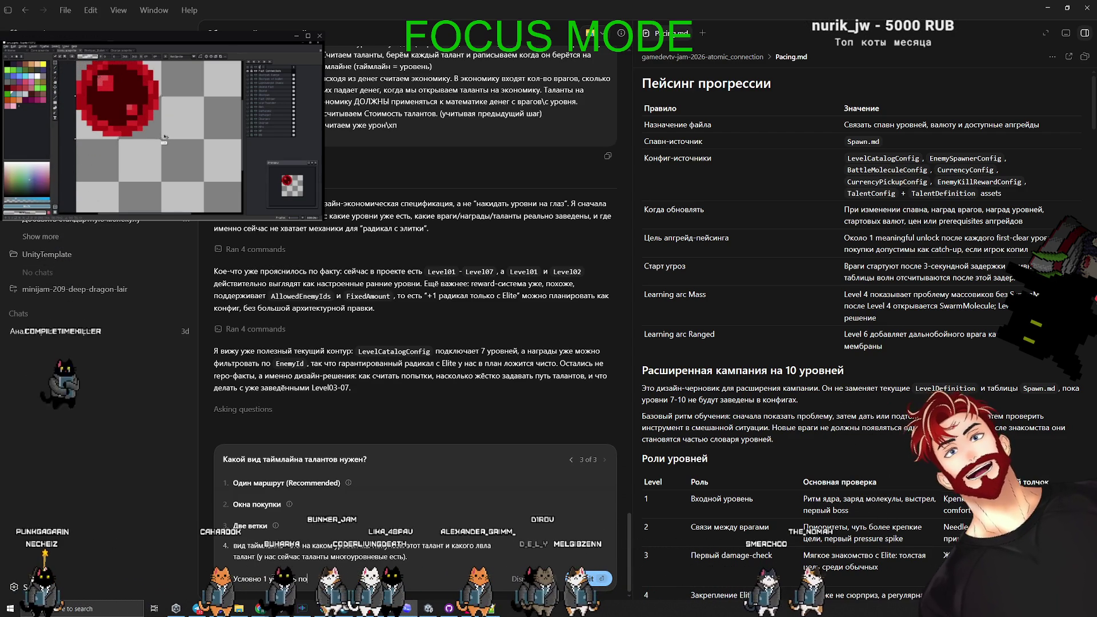
{"action": "key", "text": "BackSpace"}
{"action": "key", "text": "BackSpace"}
{"action": "type", "text": "игры паем тал"}
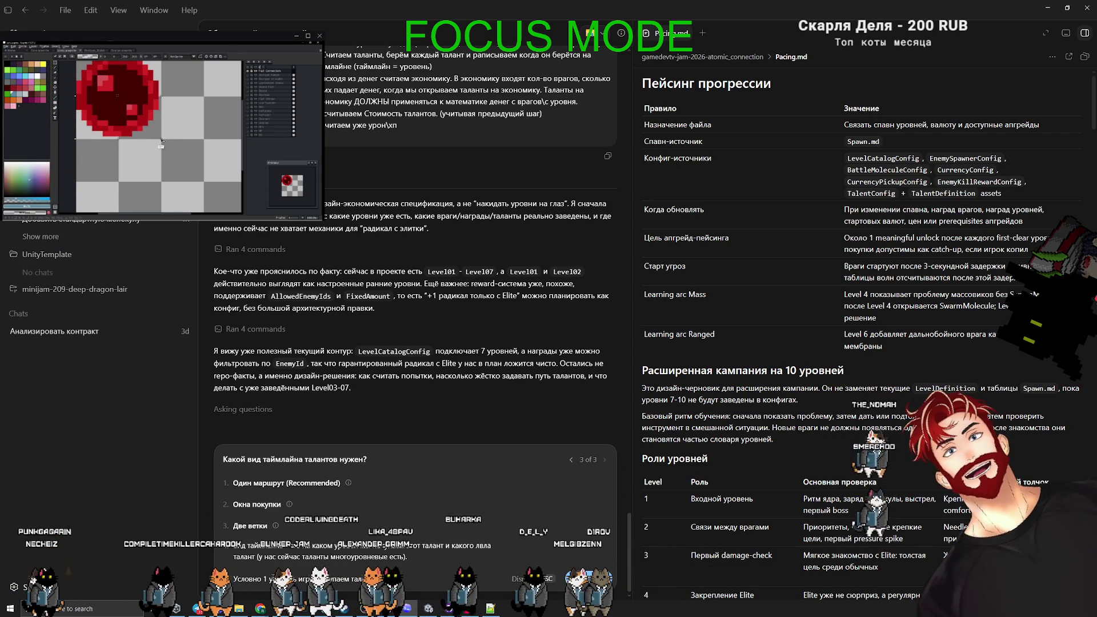
Open the TalentConfig in Unity and enlarge its talent tree graph to review the talents.
{"action": "left_click", "coordinate": [435, 605]}
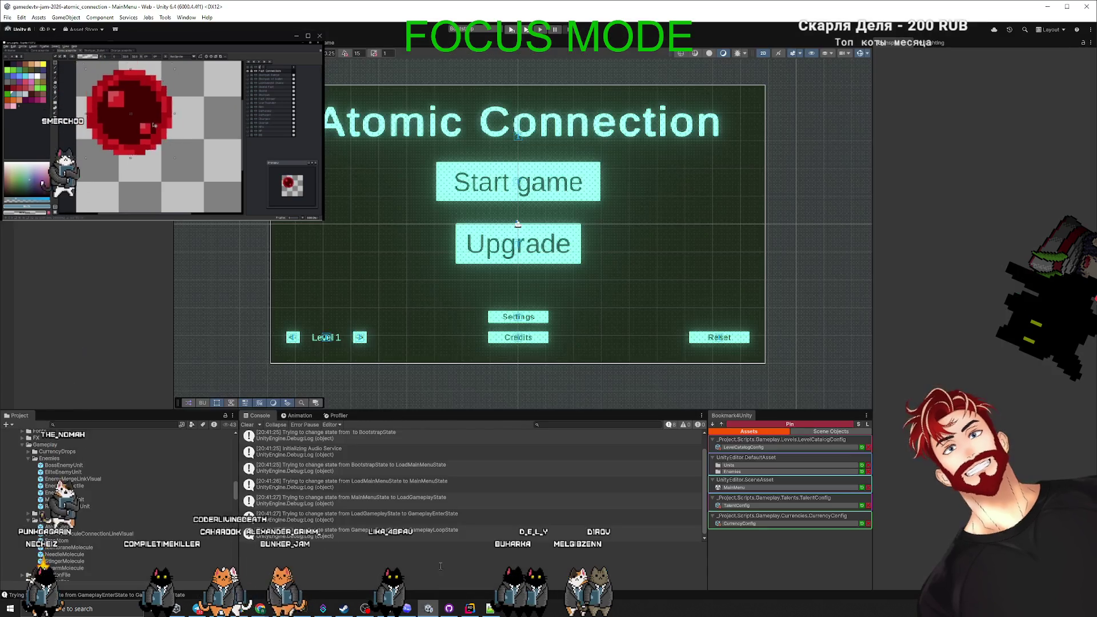
{"action": "left_click", "coordinate": [742, 506]}
{"action": "left_click_drag", "start_coordinate": [872, 346], "coordinate": [269, 320]}
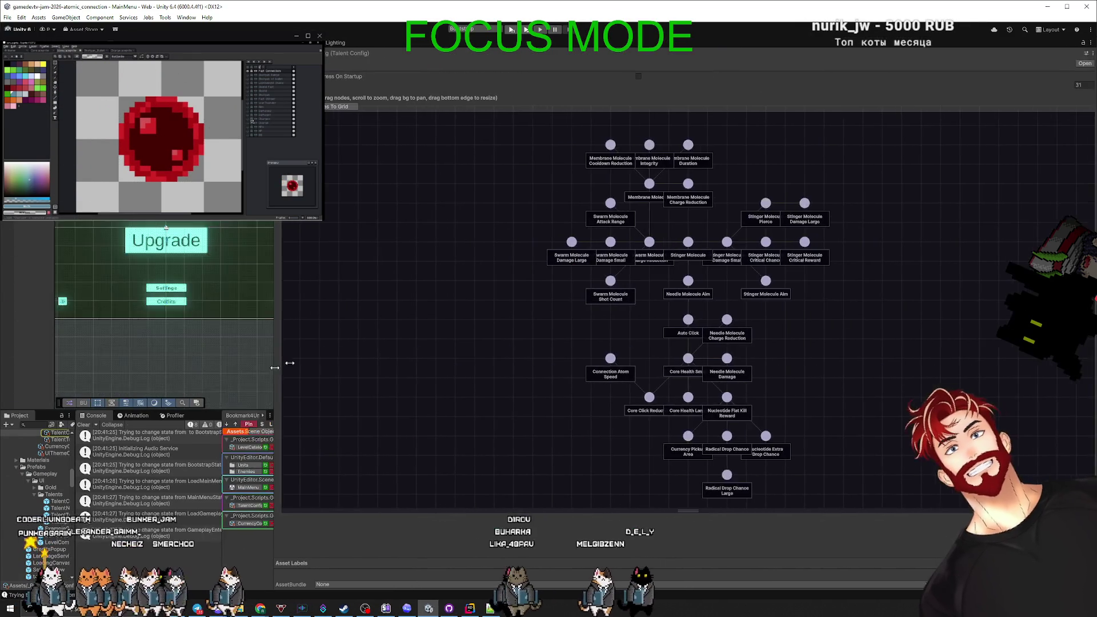
{"action": "scroll", "coordinate": [820, 412], "scroll_direction": "up", "scroll_amount": 2}
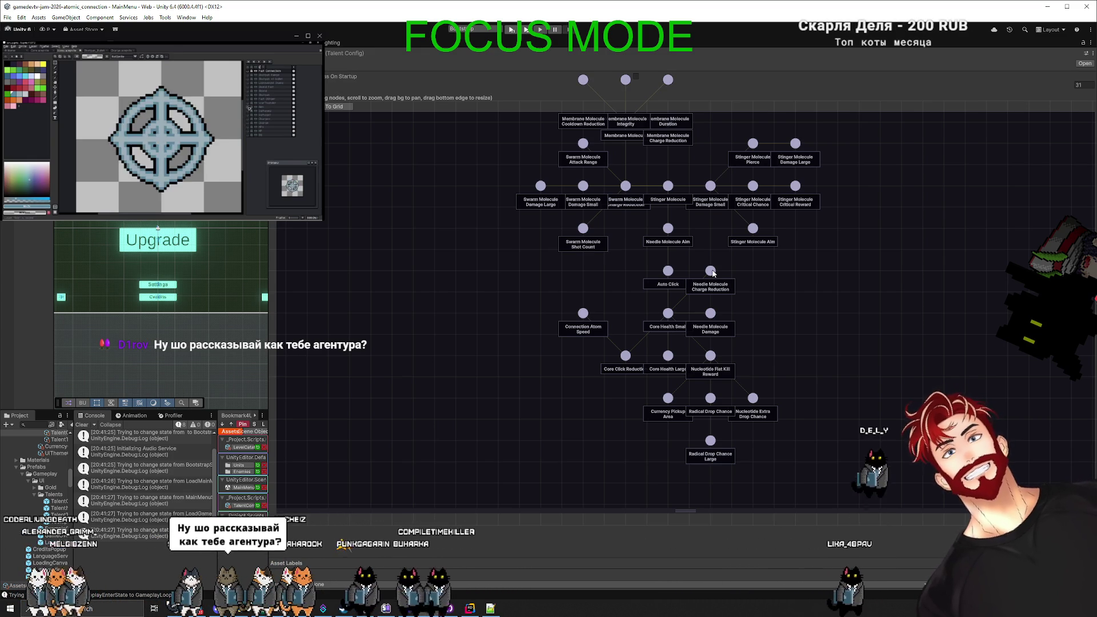
{"action": "key", "text": "alt+Tab"}
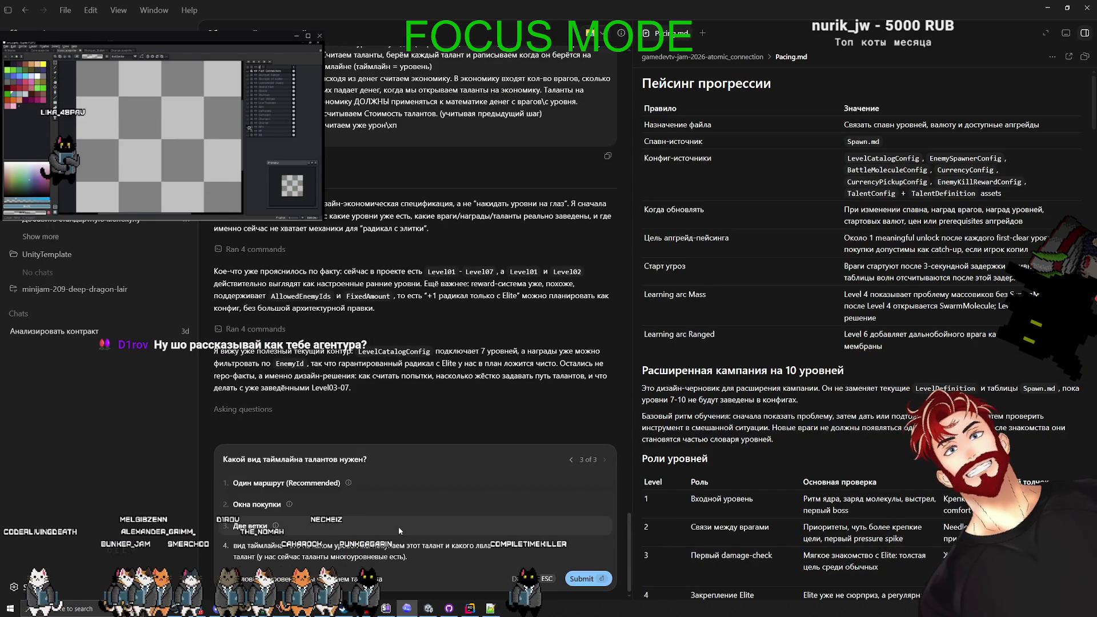
Finish and submit the timeline answer listing per-level purchases, such as the level-1 small core HP talent.
{"action": "type", "text": "лант на малень"}
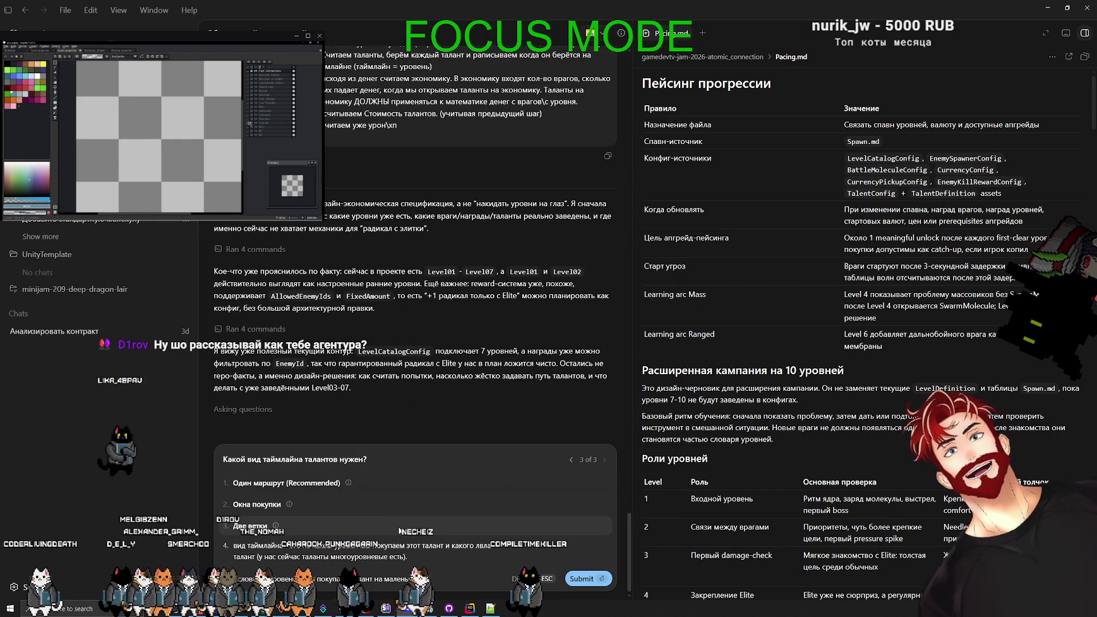
{"action": "type", "text": "кое хп ядра 1"}
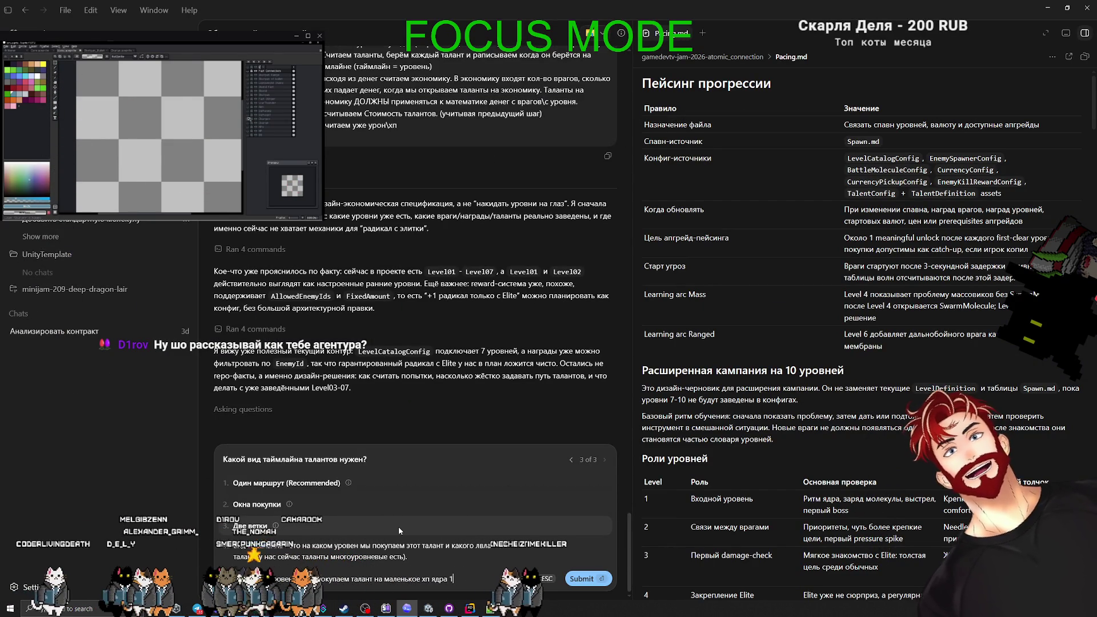
{"action": "type", "text": "го уровня."}
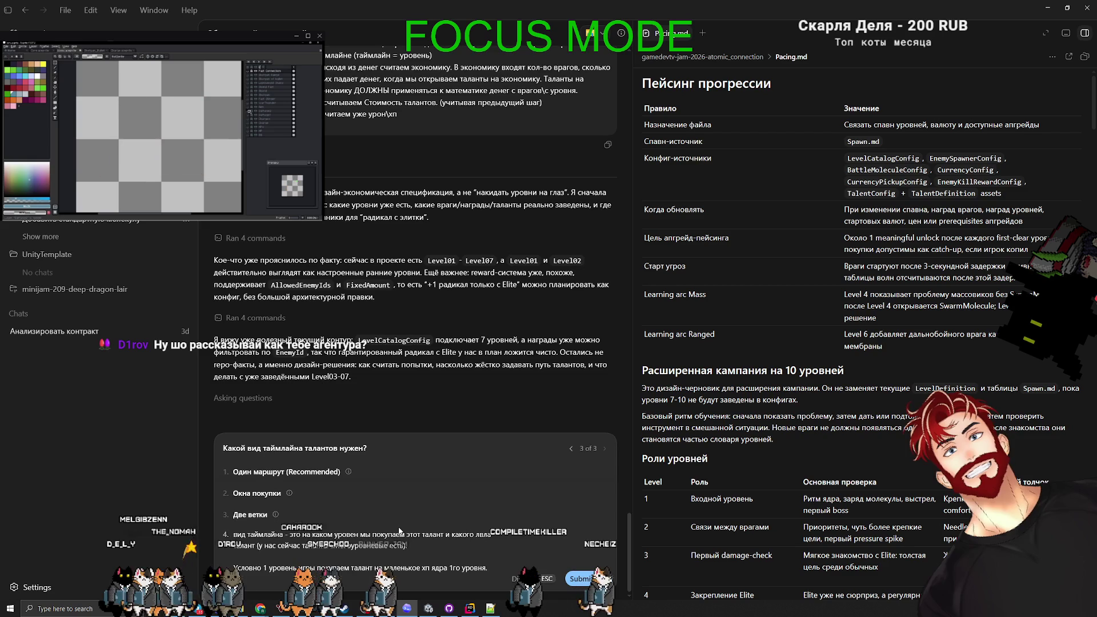
{"action": "type", "text": "й уровень - пок"}
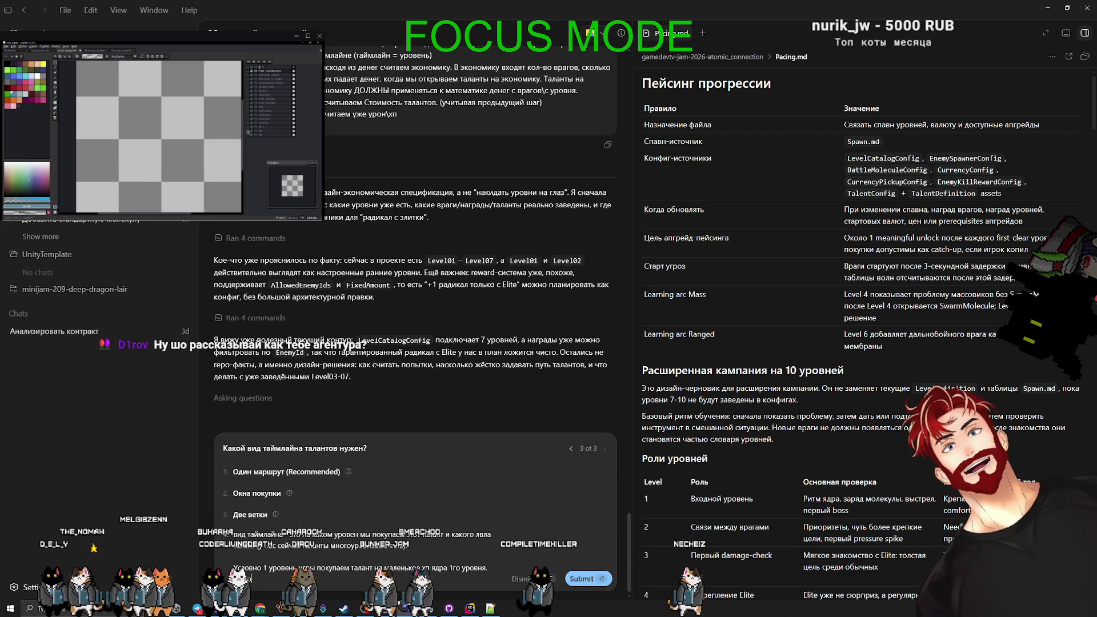
{"action": "type", "text": "упаем талант на автоток"}
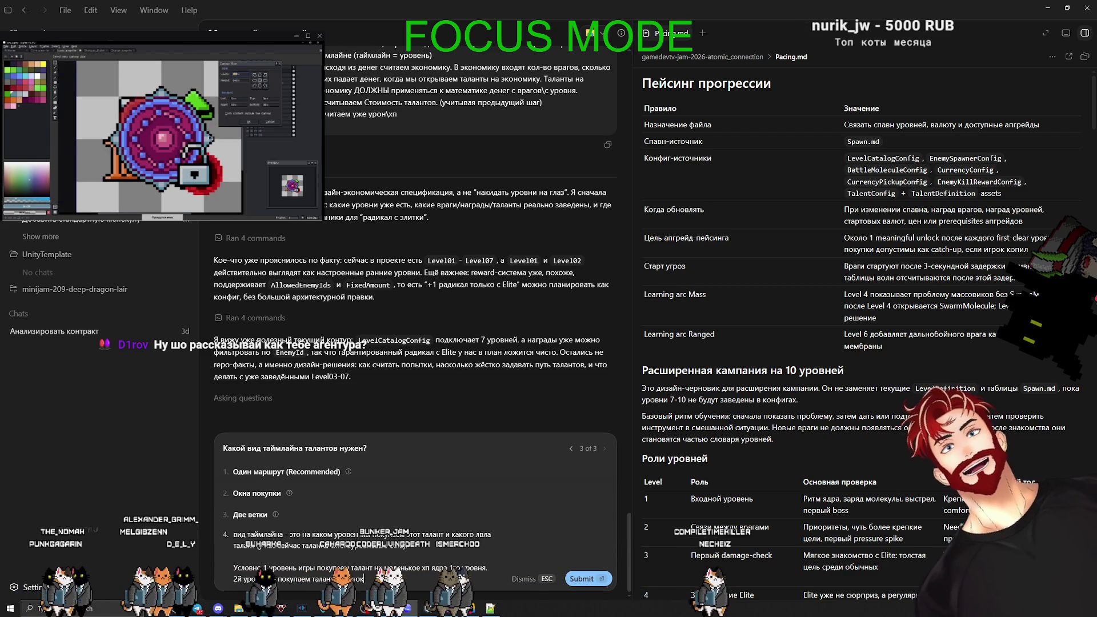
{"action": "type", "text": "ик"}
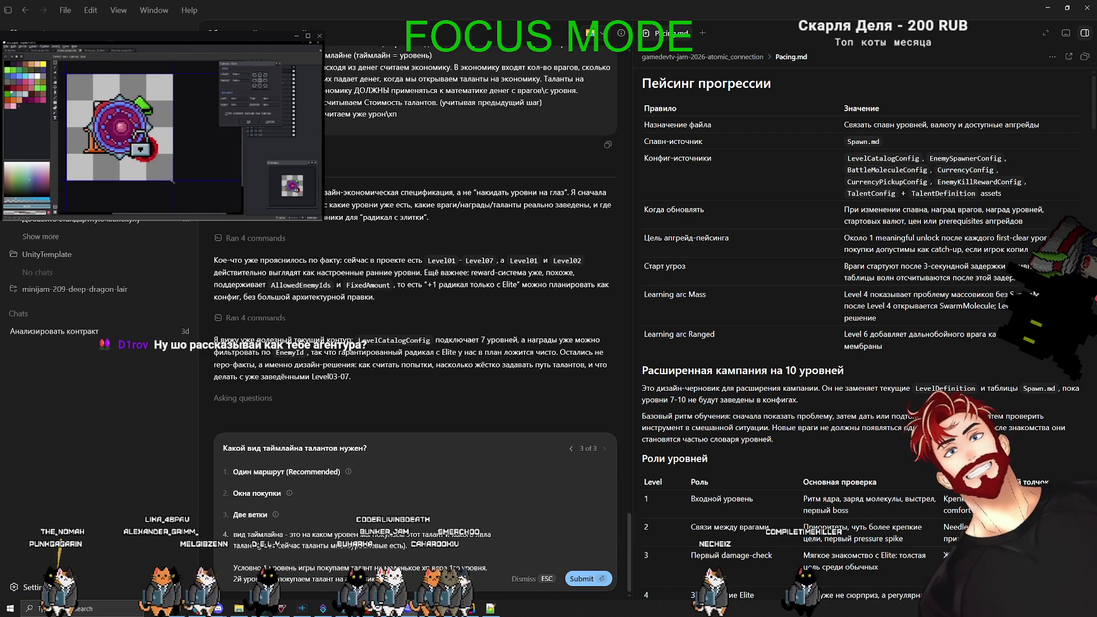
{"action": "type", "text": " 2го уровень таланта"}
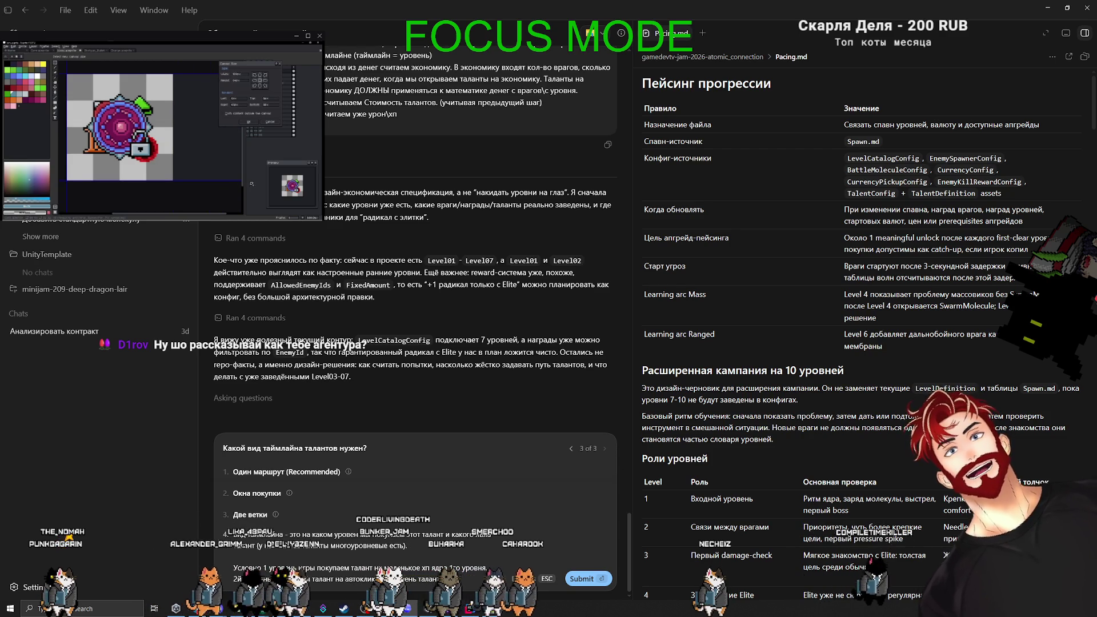
{"action": "type", "text": "т на урон стан"}
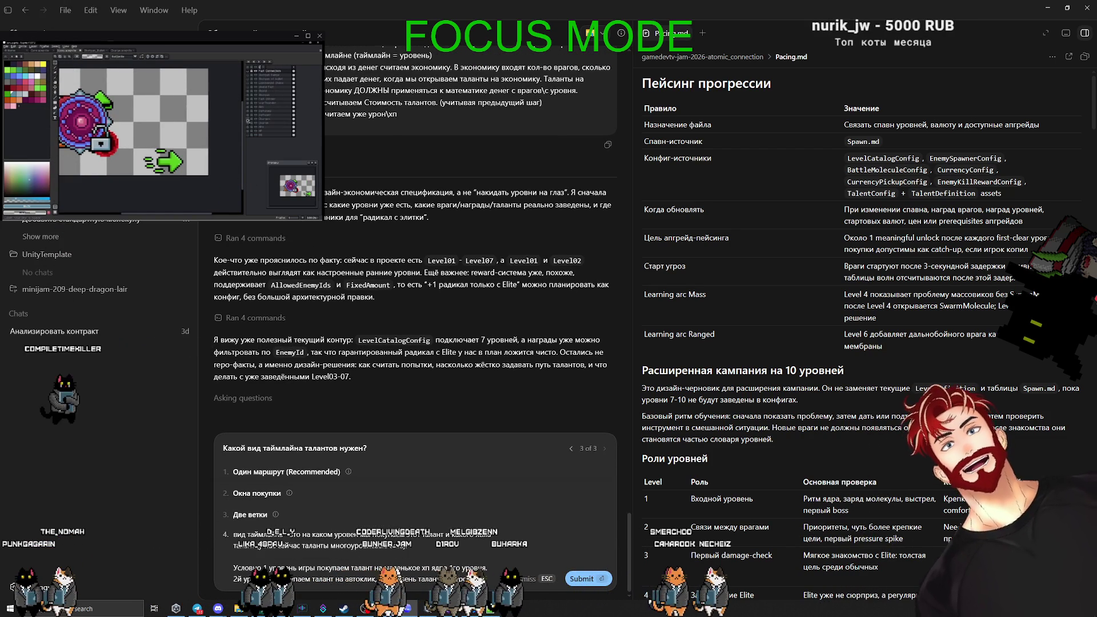
{"action": "type", "text": "Needle"}
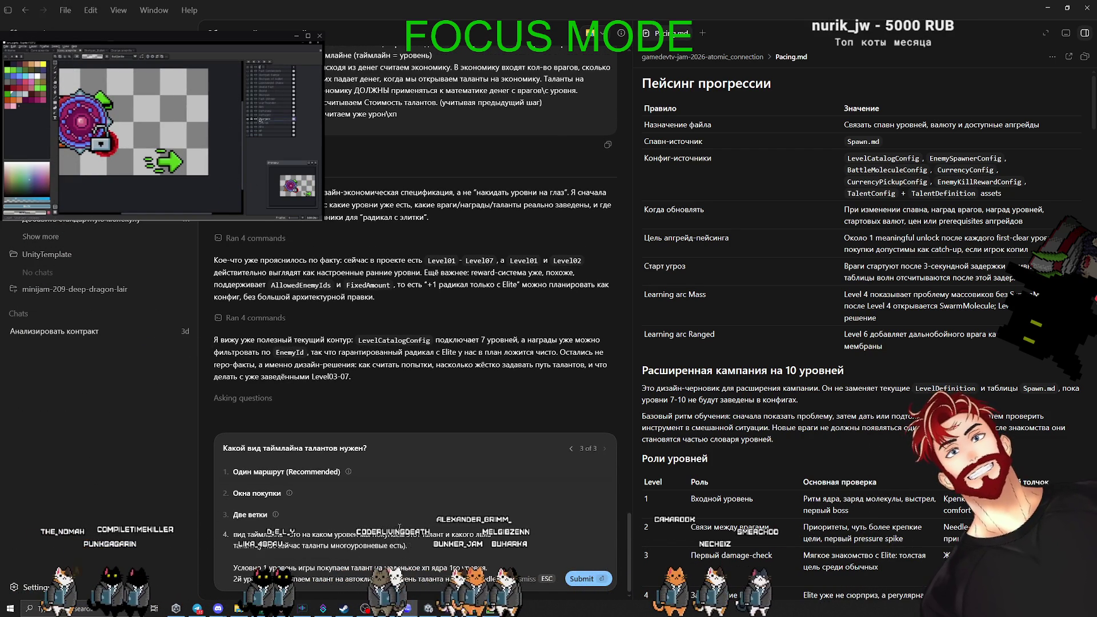
{"action": "type", "text": " мое"}
{"action": "key", "text": "BackSpace"}
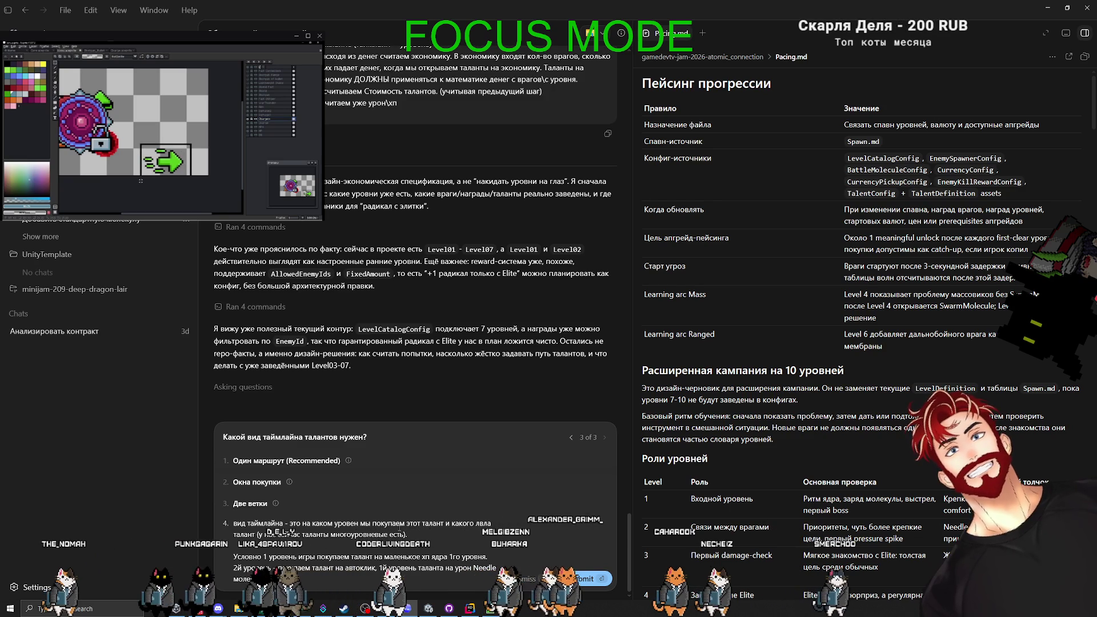
{"action": "type", "text": "кулы"}
{"action": "key", "text": "shift+Return"}
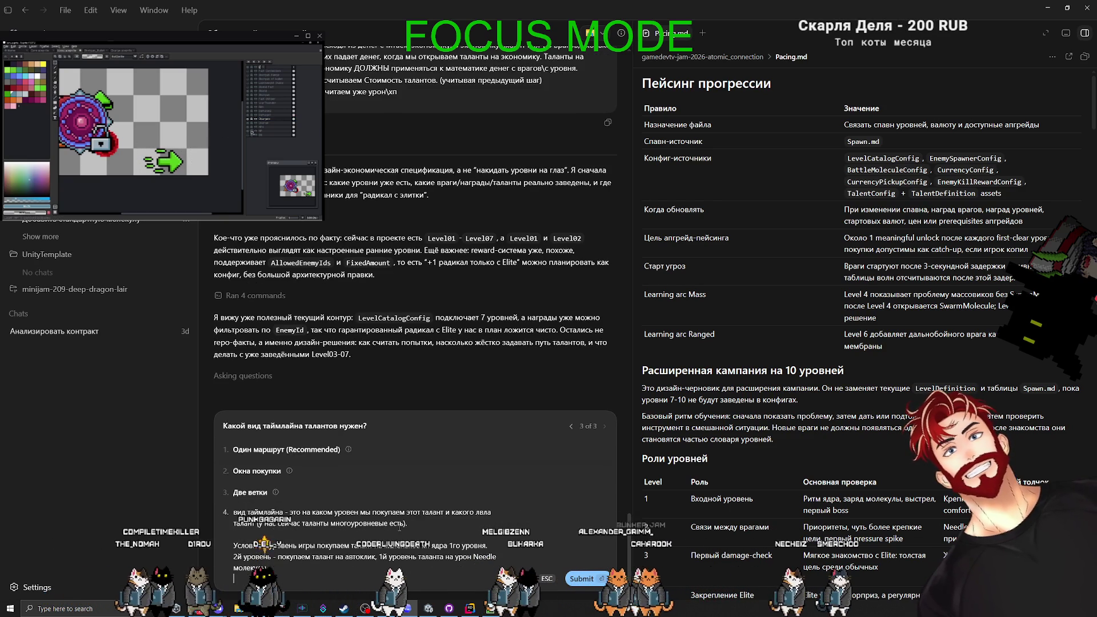
{"action": "type", "text": "т."}
{"action": "key", "text": "Return"}
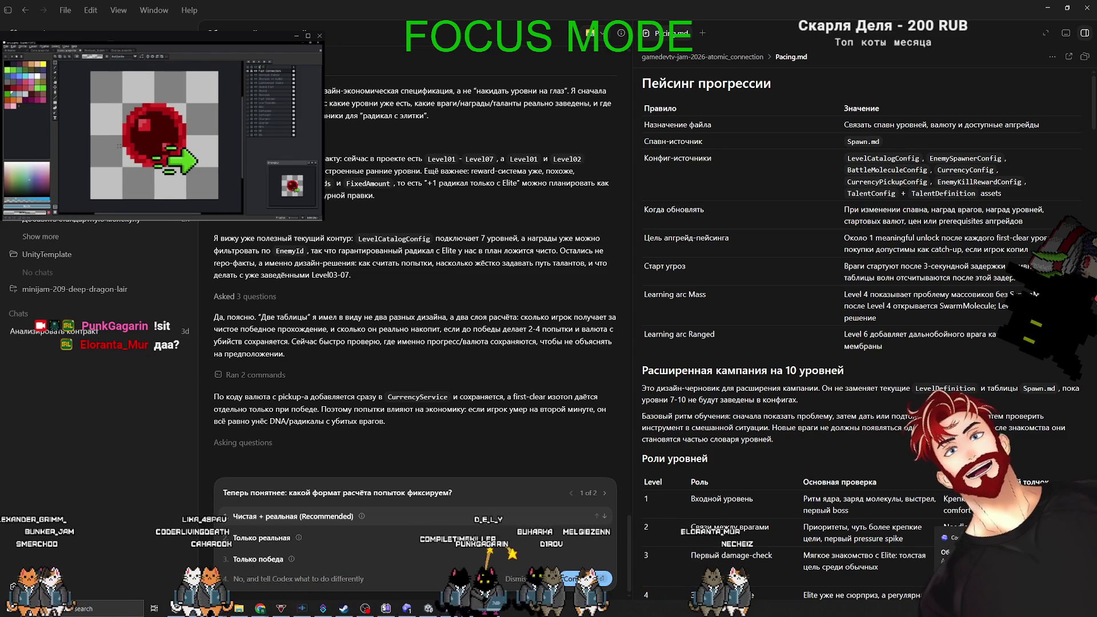
{"action": "key", "text": "alt+Tab"}
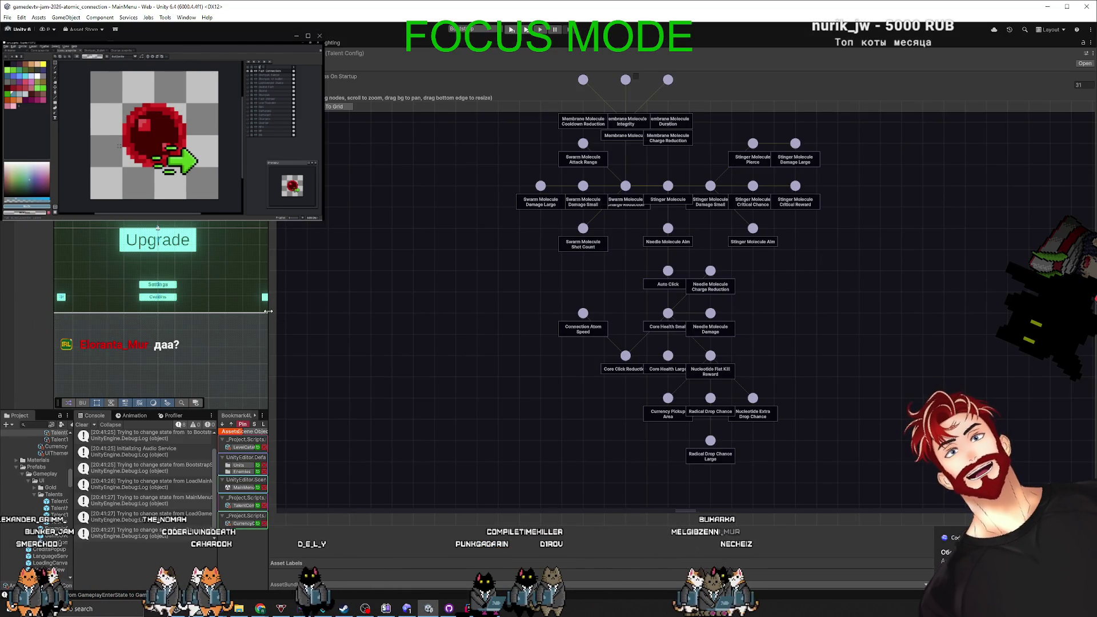
Widen the Game view and enter Play mode to start a level.
{"action": "left_click_drag", "start_coordinate": [268, 311], "coordinate": [798, 297]}
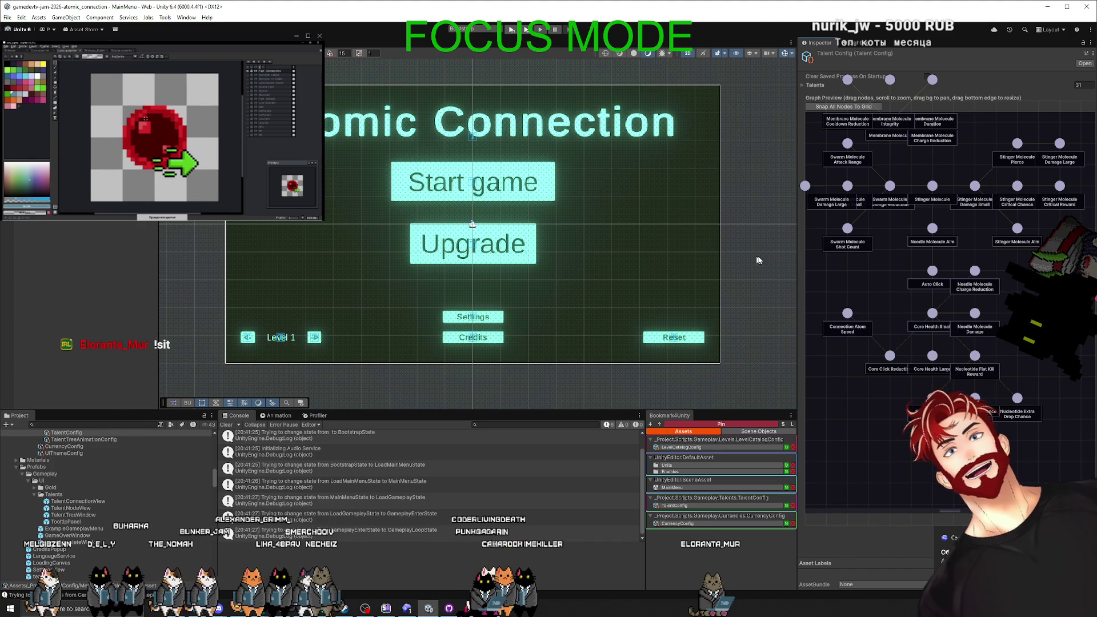
{"action": "left_click", "coordinate": [513, 30]}
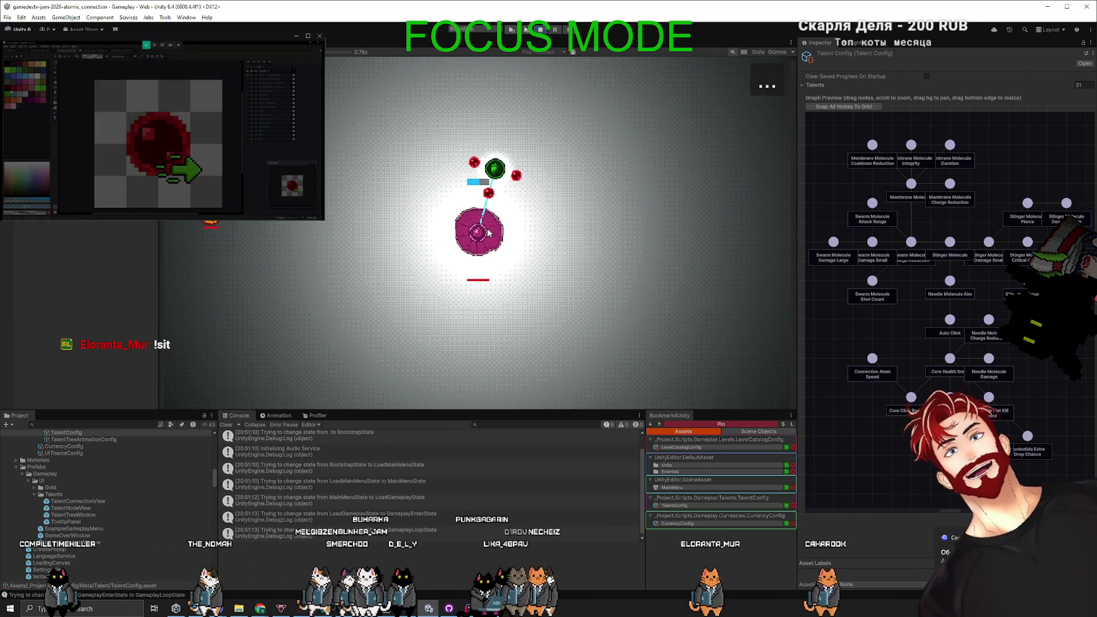
Launch the green molecule at approaching enemies until game over, then return to the main menu.
{"action": "mouse_move", "coordinate": [484, 167]}
{"action": "left_mouse_down"}
{"action": "mouse_move", "coordinate": [617, 111]}
{"action": "mouse_move", "coordinate": [625, 117]}
{"action": "left_mouse_up"}
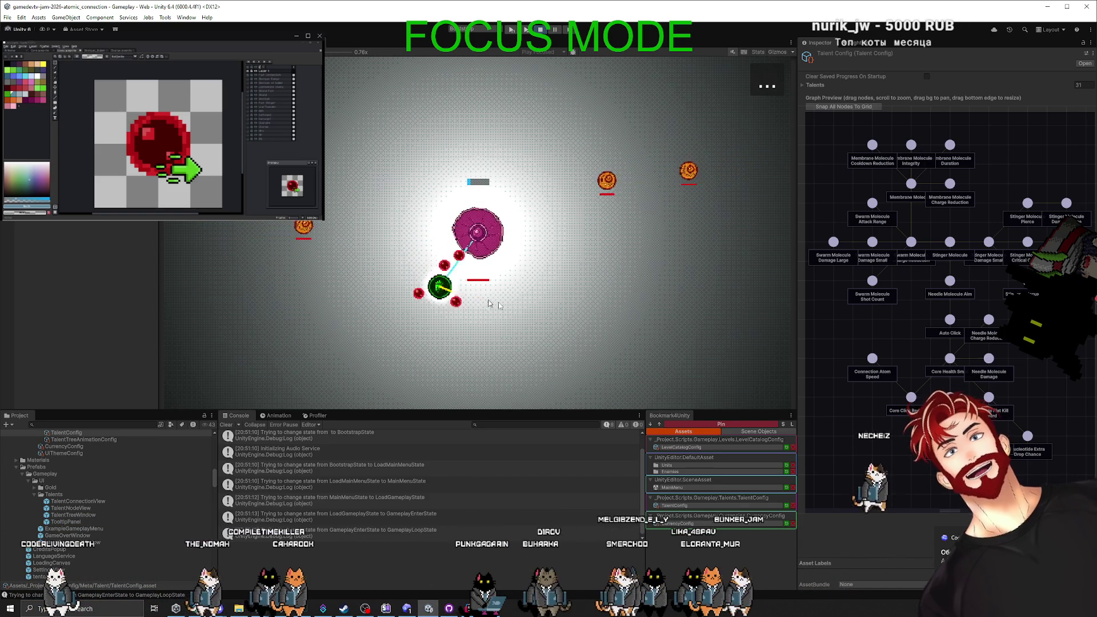
{"action": "left_click_drag", "start_coordinate": [525, 327], "coordinate": [515, 308]}
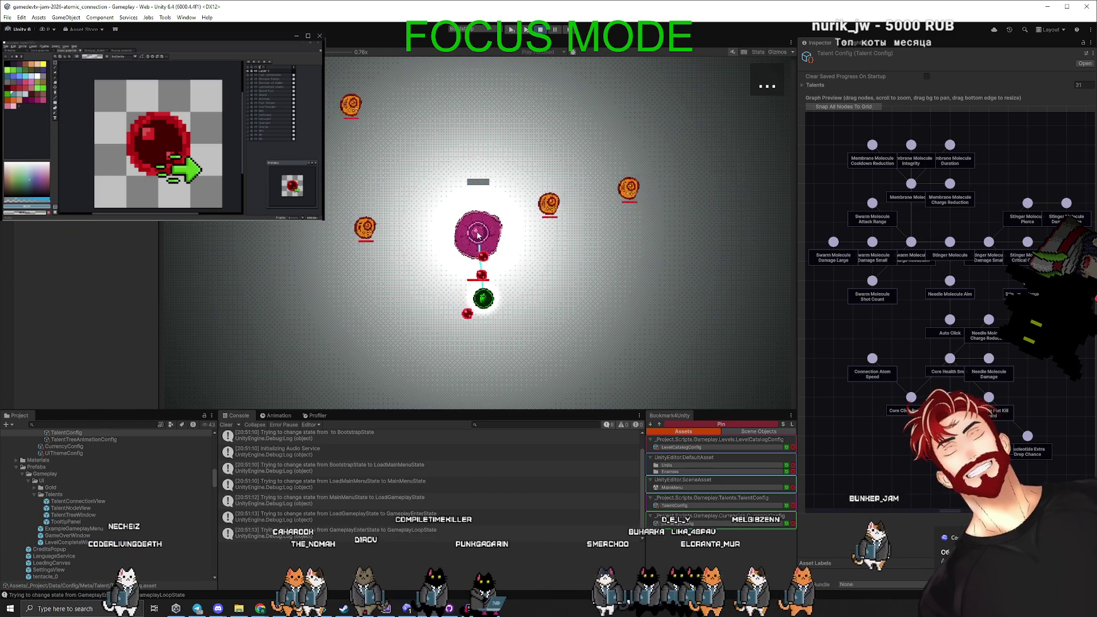
{"action": "left_click_drag", "start_coordinate": [486, 228], "coordinate": [521, 200]}
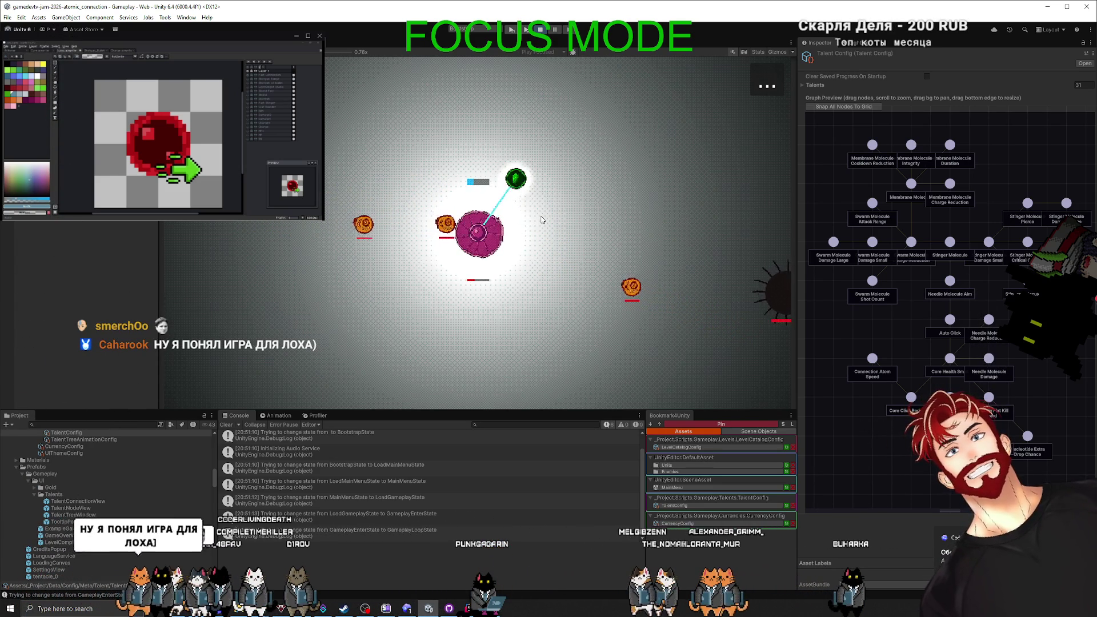
{"action": "left_click", "coordinate": [496, 286]}
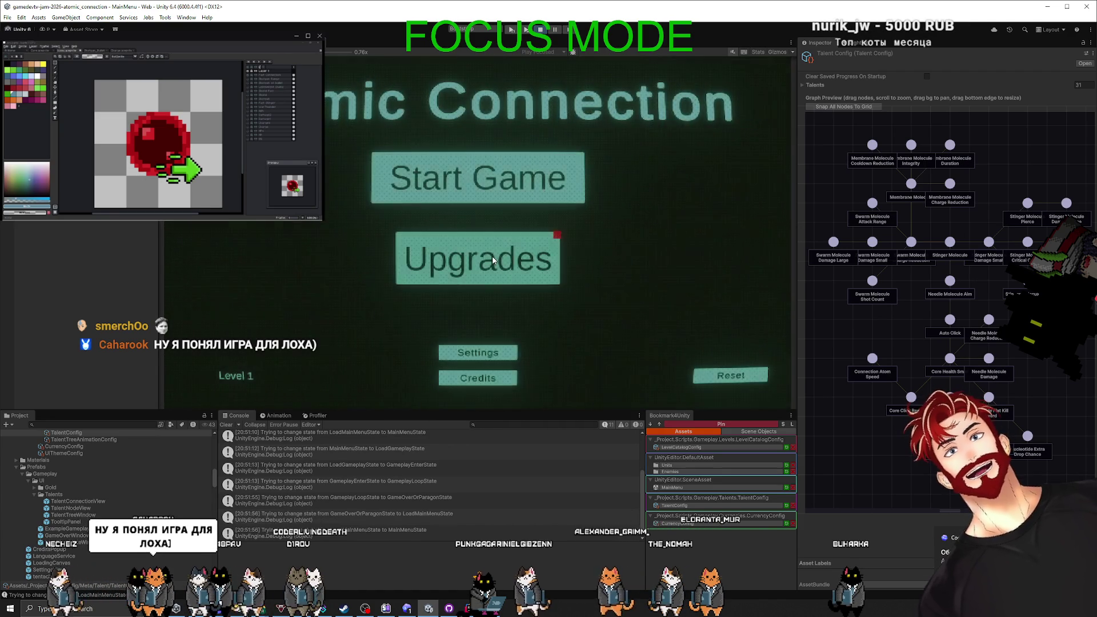
Buy the first Sturdy Core level in the Upgrades tree and start a new run.
{"action": "left_click", "coordinate": [493, 260]}
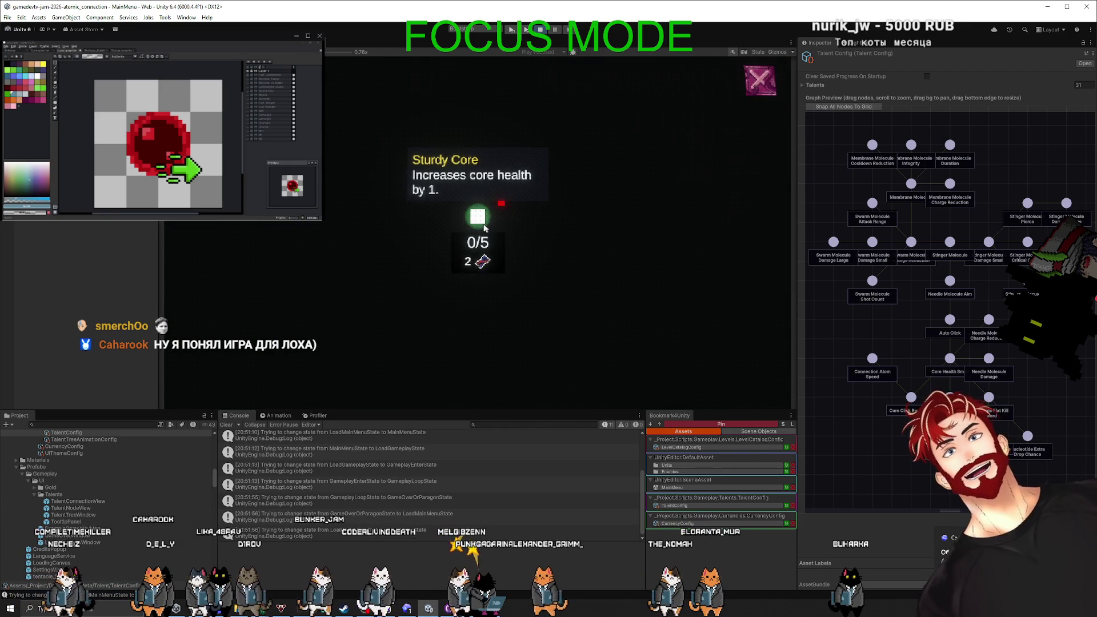
{"action": "left_click", "coordinate": [477, 218]}
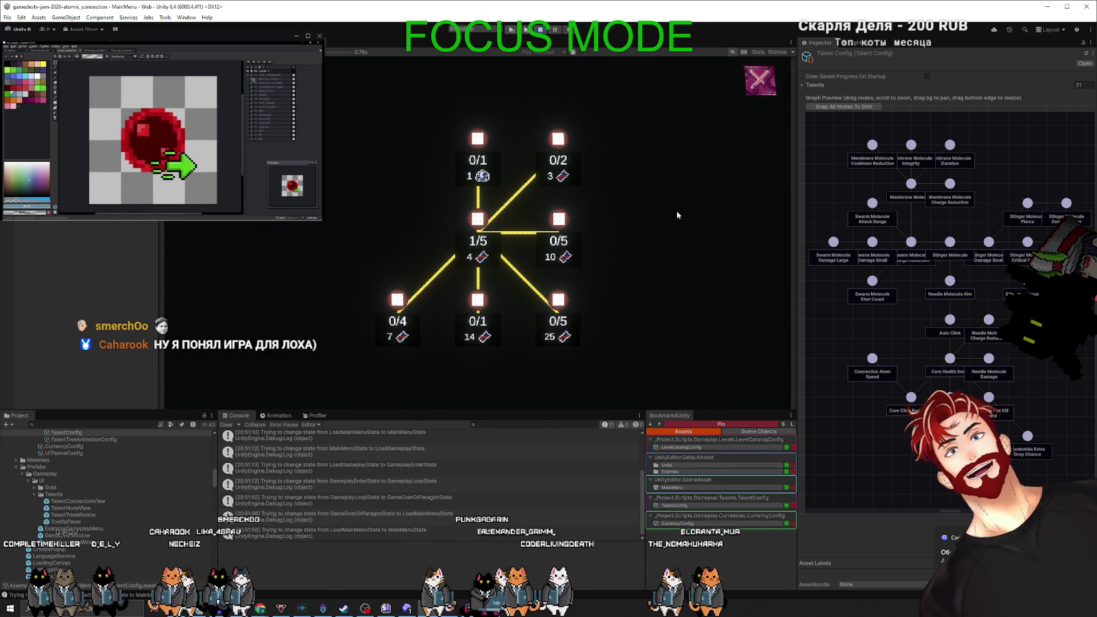
{"action": "mouse_move", "coordinate": [564, 140]}
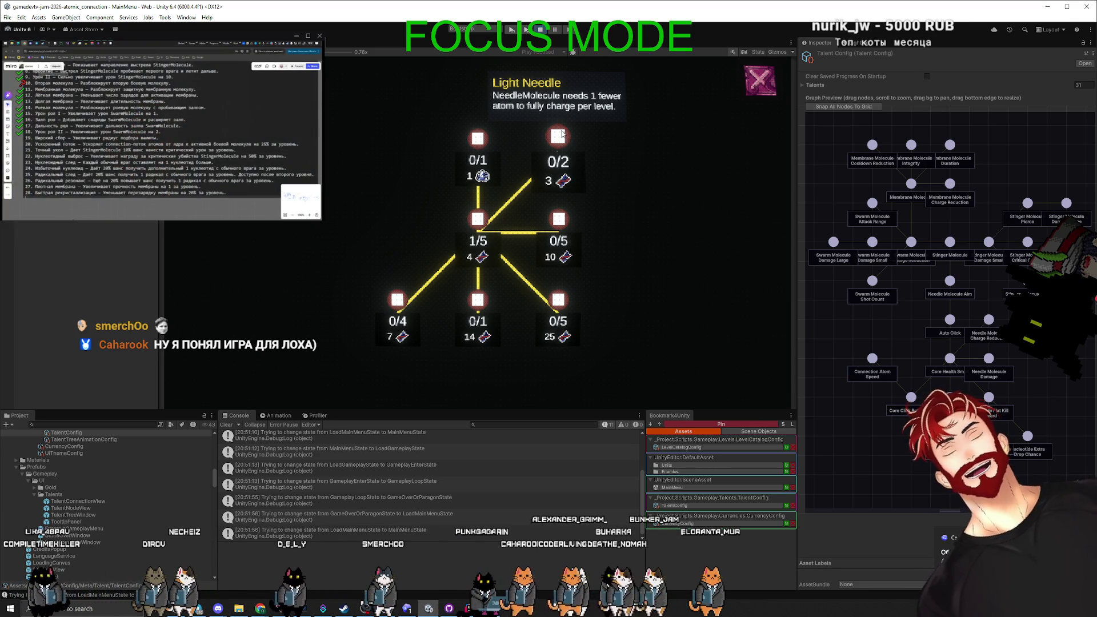
{"action": "left_click", "coordinate": [760, 86]}
{"action": "left_click", "coordinate": [498, 181]}
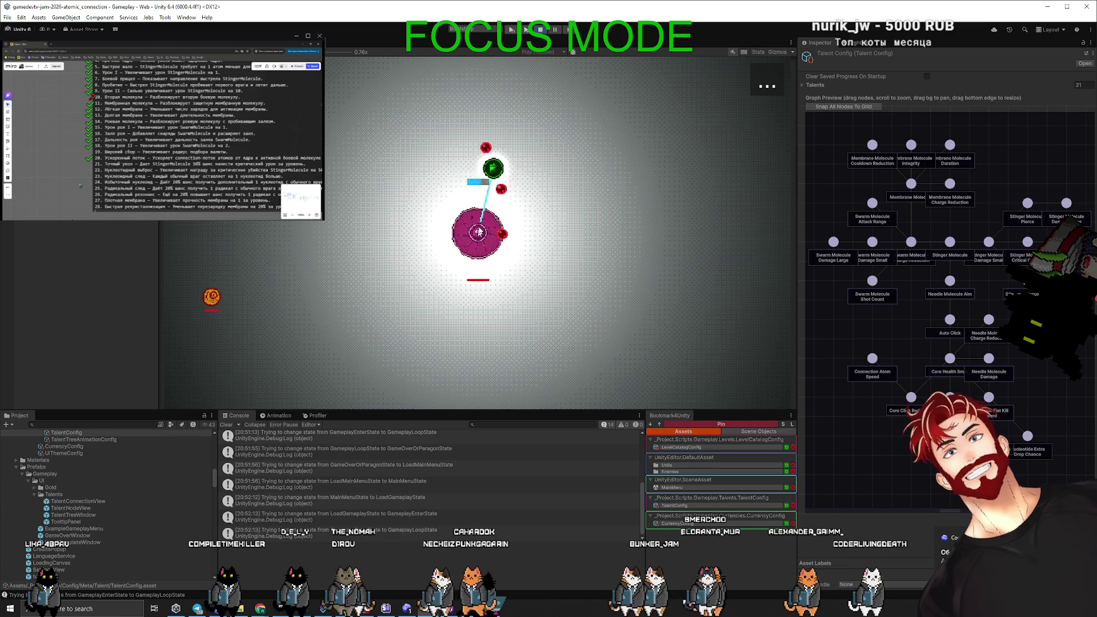
Aim and launch the green molecule at enemies in several directions until the core falls.
{"action": "mouse_move", "coordinate": [545, 143]}
{"action": "left_mouse_down"}
{"action": "mouse_move", "coordinate": [551, 111]}
{"action": "mouse_move", "coordinate": [539, 147]}
{"action": "left_mouse_up"}
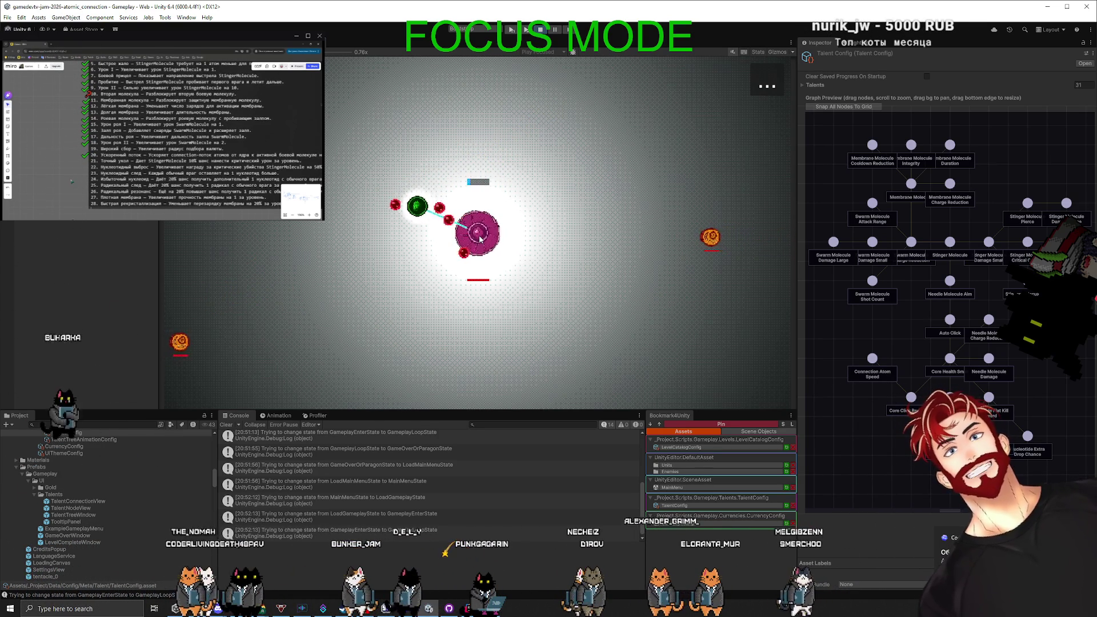
{"action": "left_click_drag", "start_coordinate": [479, 240], "coordinate": [529, 182]}
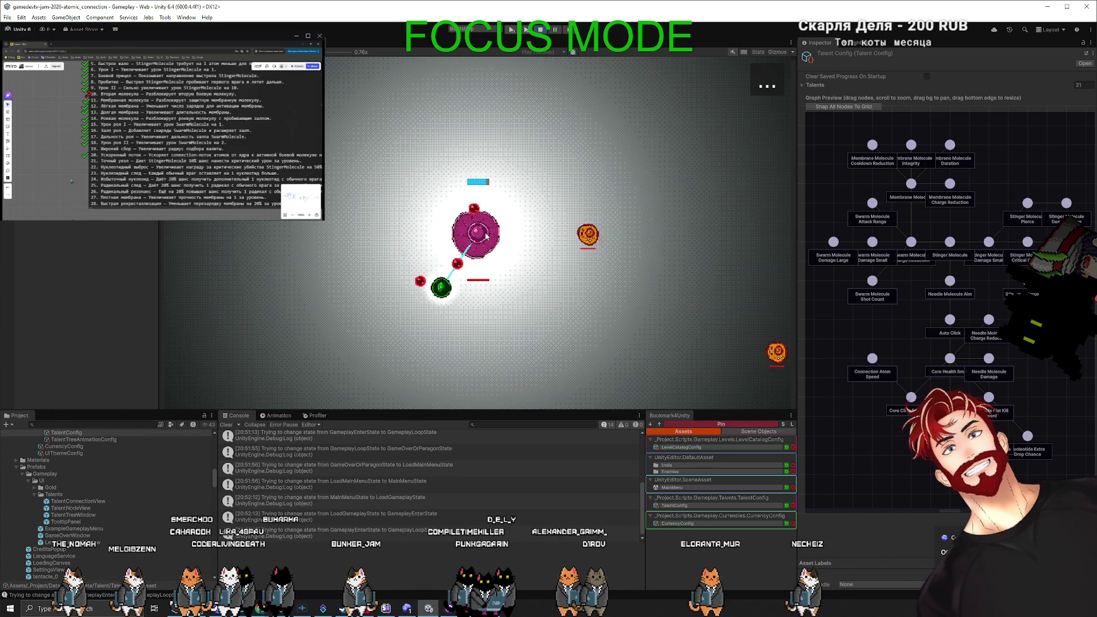
{"action": "left_click_drag", "start_coordinate": [430, 319], "coordinate": [405, 344]}
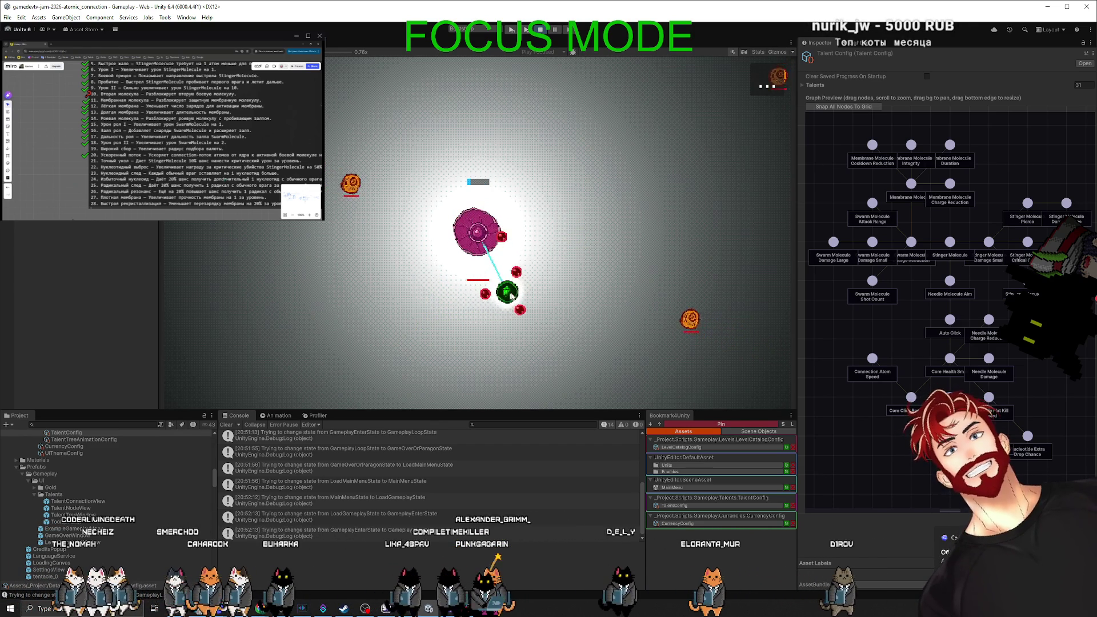
{"action": "left_click_drag", "start_coordinate": [569, 332], "coordinate": [577, 323]}
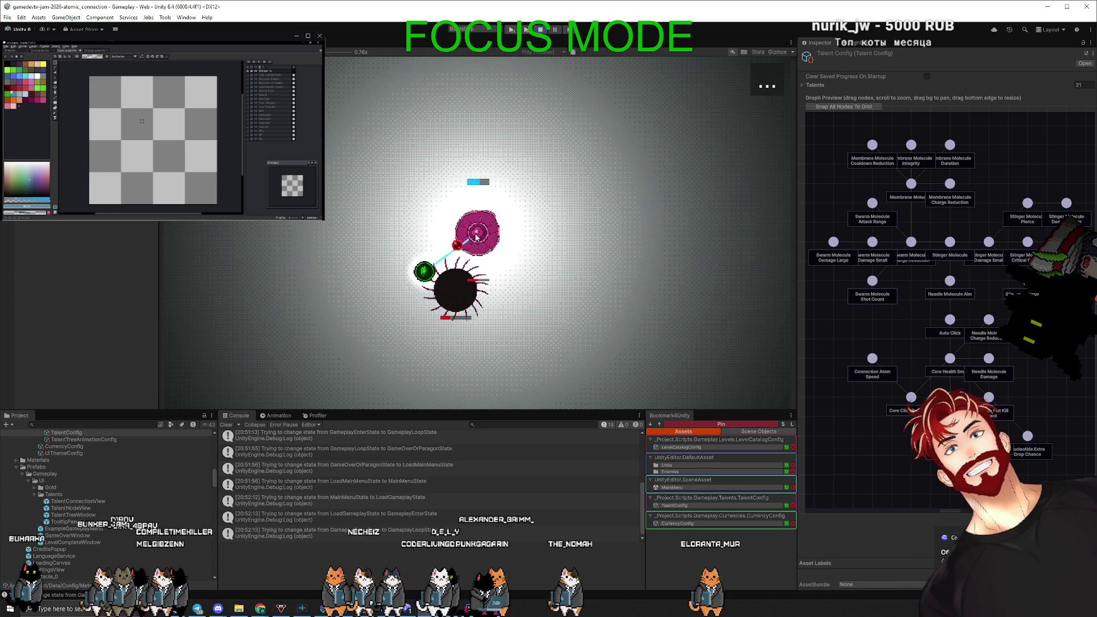
{"action": "key", "text": "ctrl+v"}
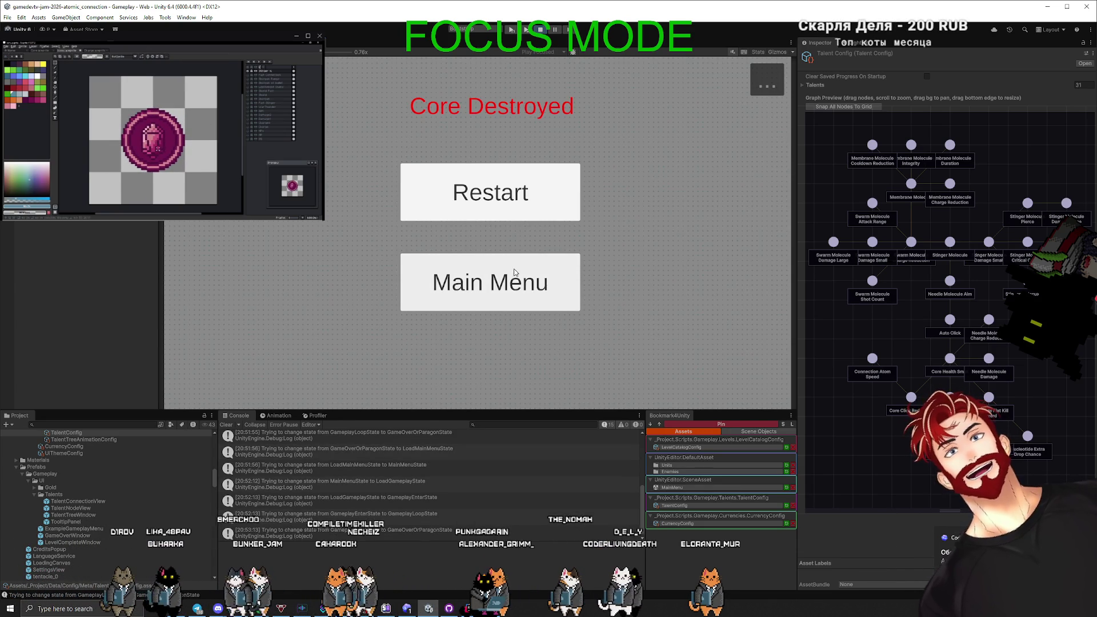
From the main menu's Upgrades tree, buy Sturdy Core level 2 of 5 and start a new game.
{"action": "left_click", "coordinate": [514, 273]}
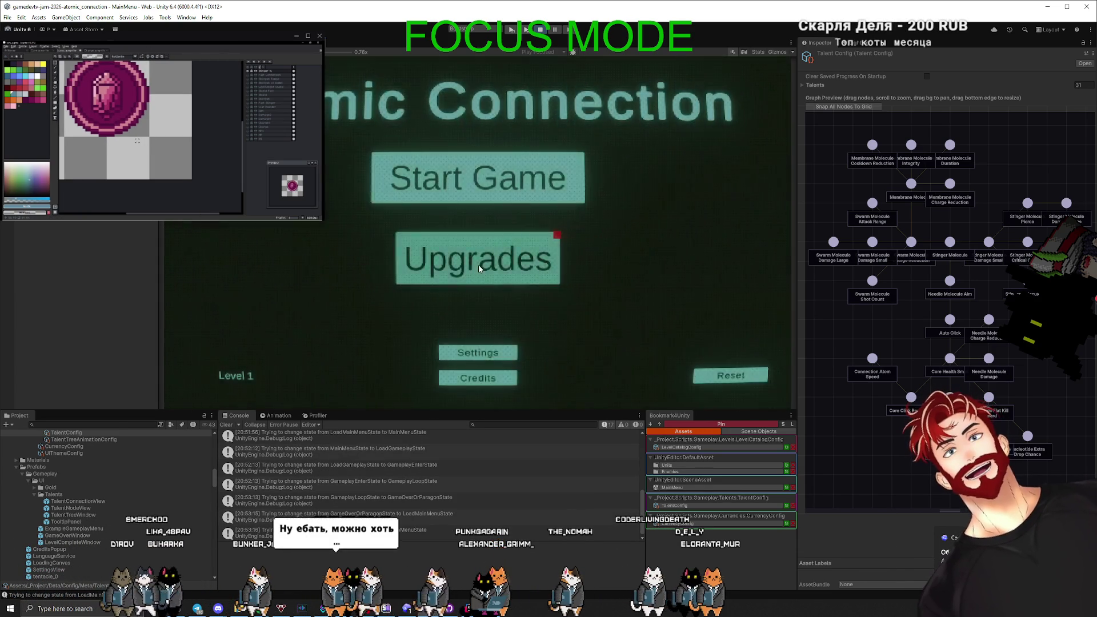
{"action": "left_click", "coordinate": [479, 268]}
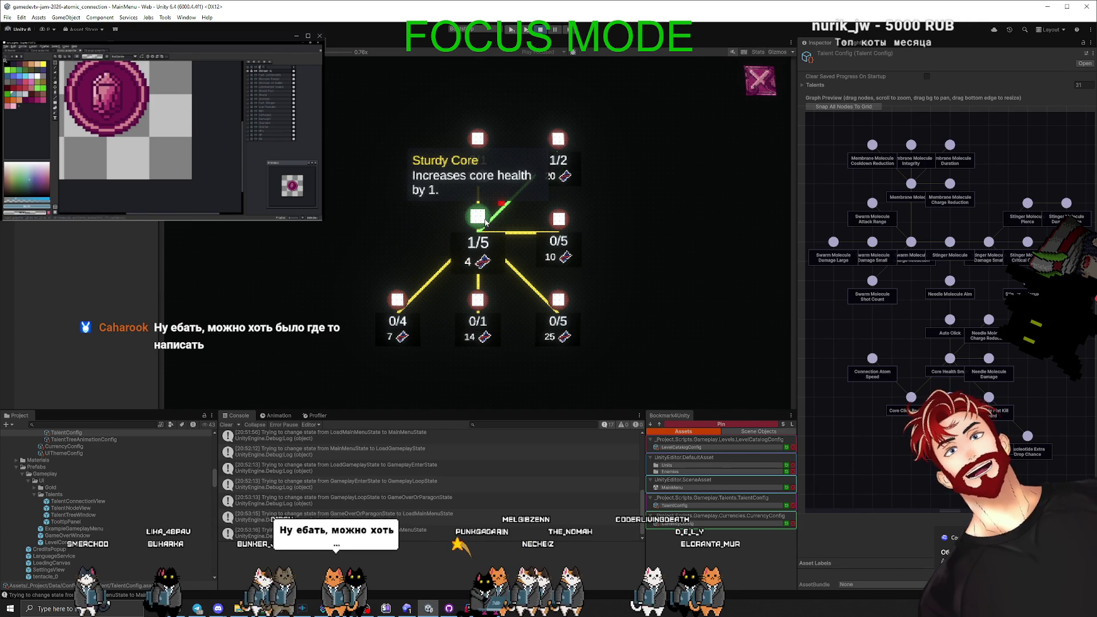
{"action": "left_click", "coordinate": [479, 217]}
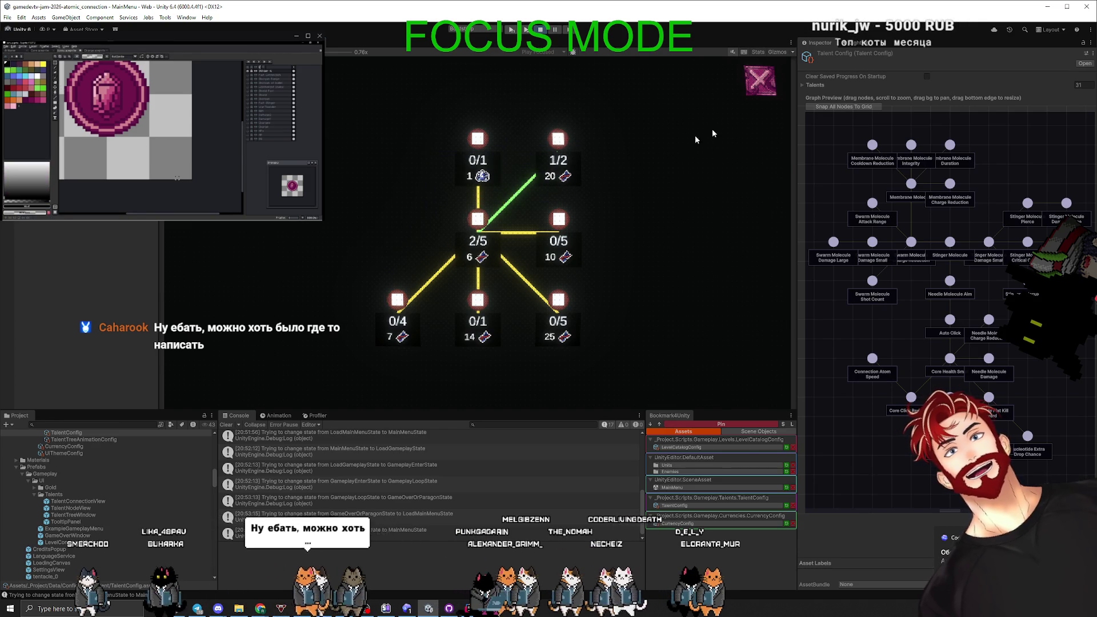
{"action": "left_click", "coordinate": [757, 85]}
{"action": "left_click", "coordinate": [523, 185]}
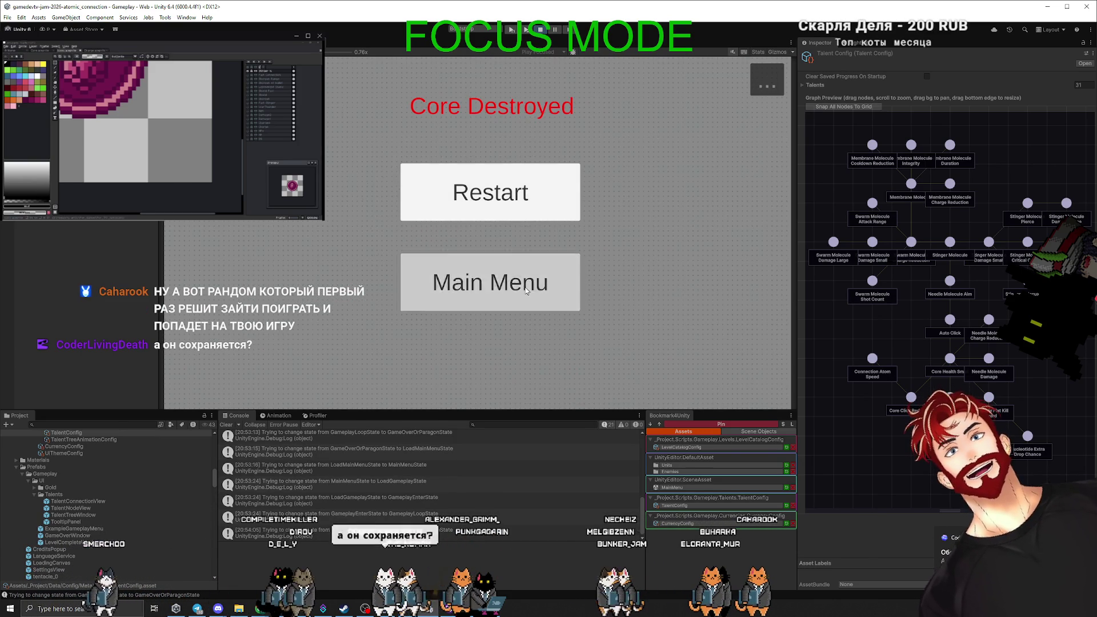
Go back to the main menu from the Core Destroyed screen.
{"action": "left_click", "coordinate": [497, 282]}
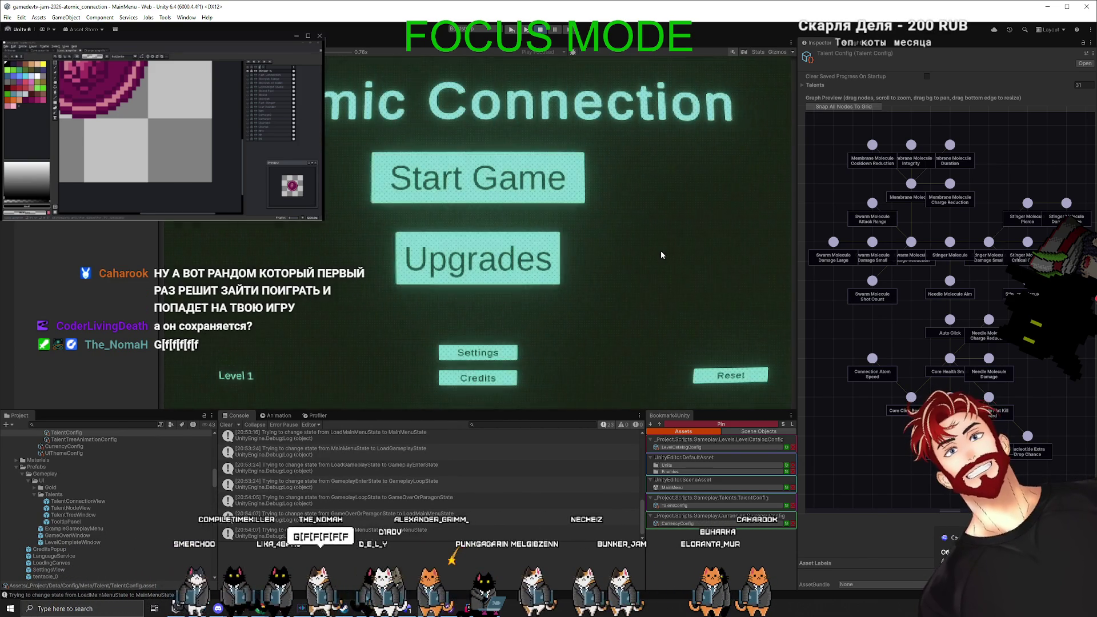